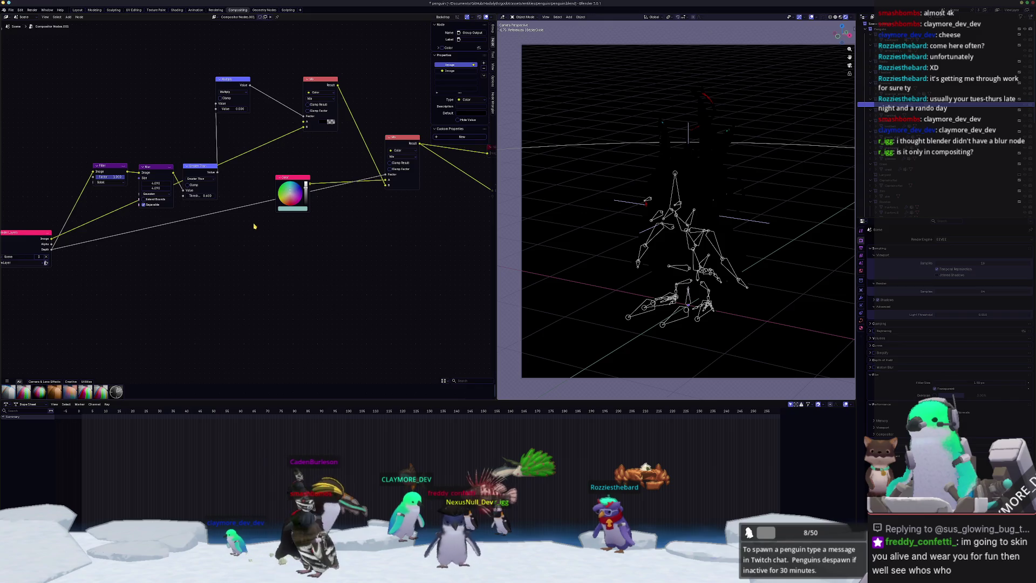
Plug the link into Mix's A input and move the Greater Than, Blur and Filter nodes up
drag(298, 140, 299, 135)
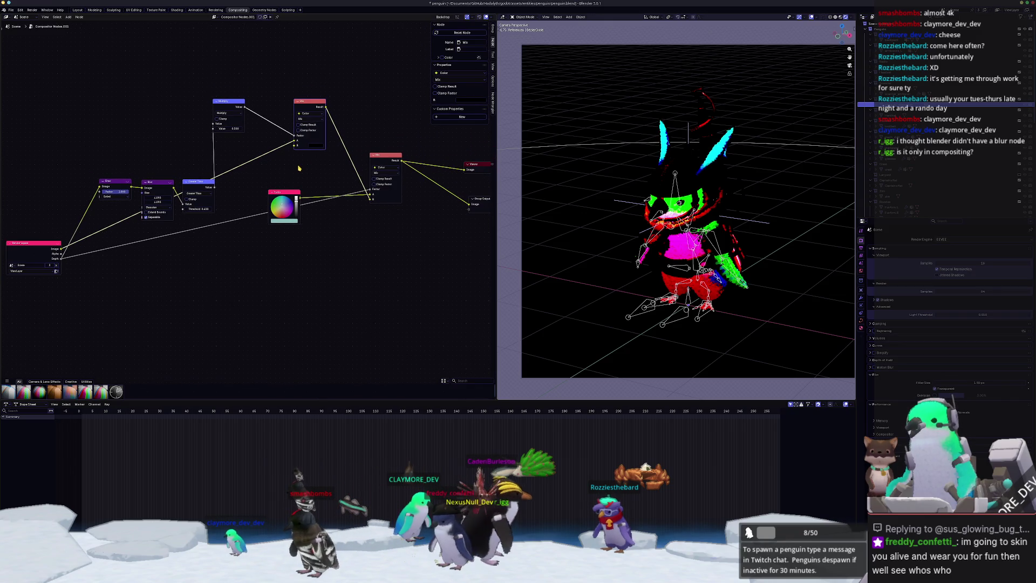
drag(193, 181, 181, 97)
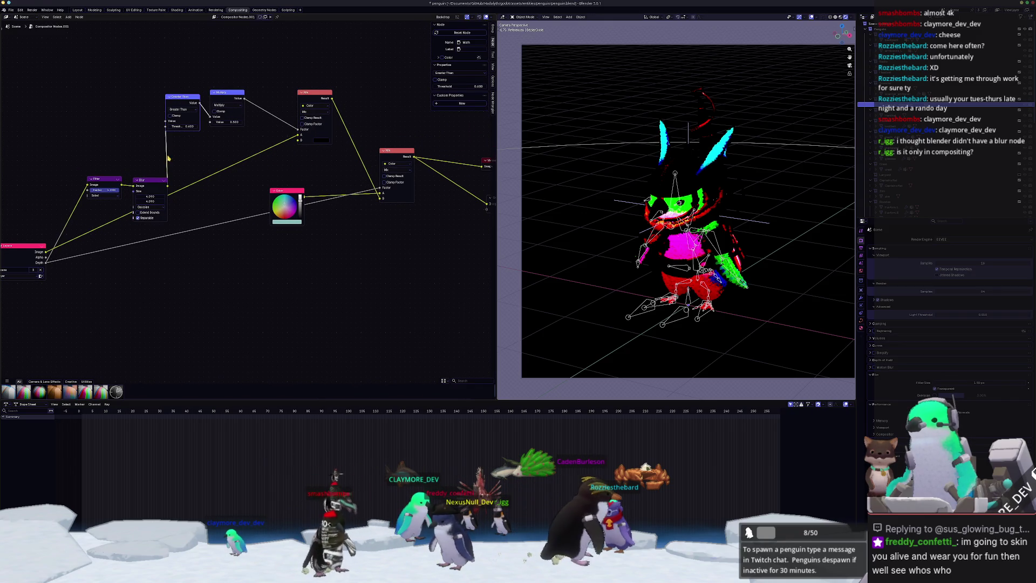
drag(150, 191, 141, 110)
drag(103, 179, 97, 101)
ctrl+scroll(159, 156, right, 1)
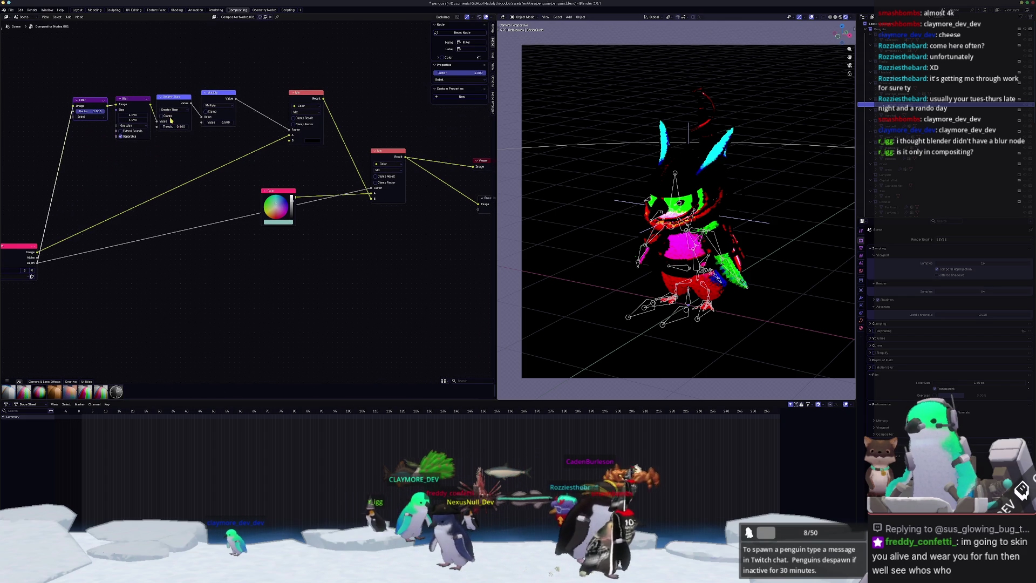
Move the link to Mix's B input and preview the Multiply, Mix and Mix.001 outputs
drag(290, 136, 290, 136)
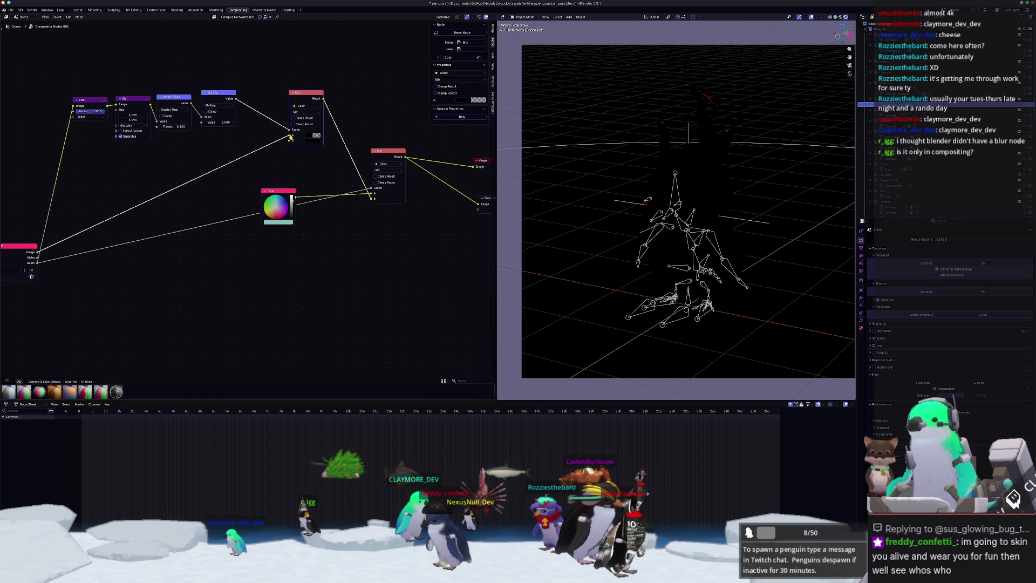
ctrl+shift+click(221, 96)
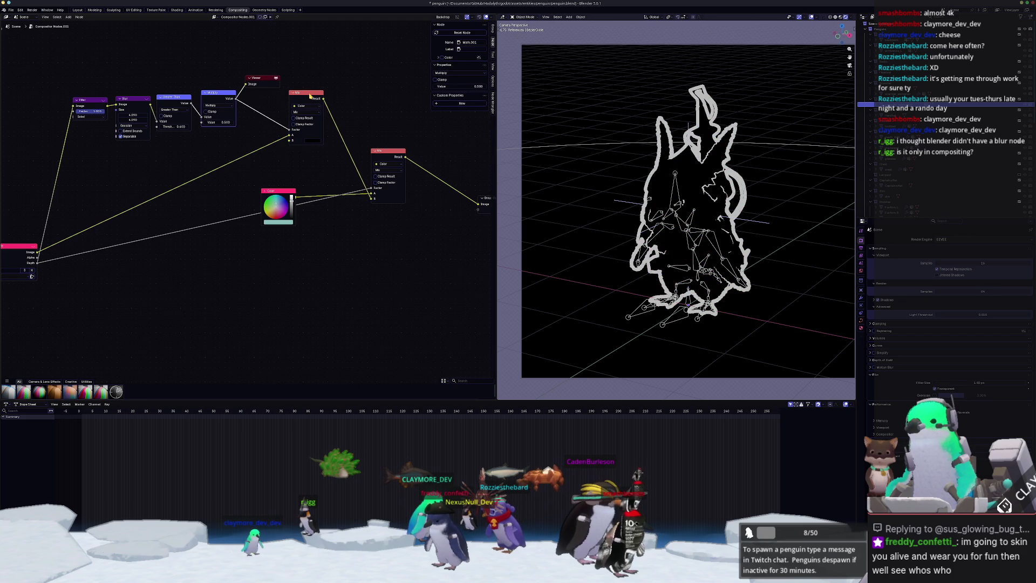
ctrl+shift+click(310, 95)
middle_drag(314, 100, 265, 94)
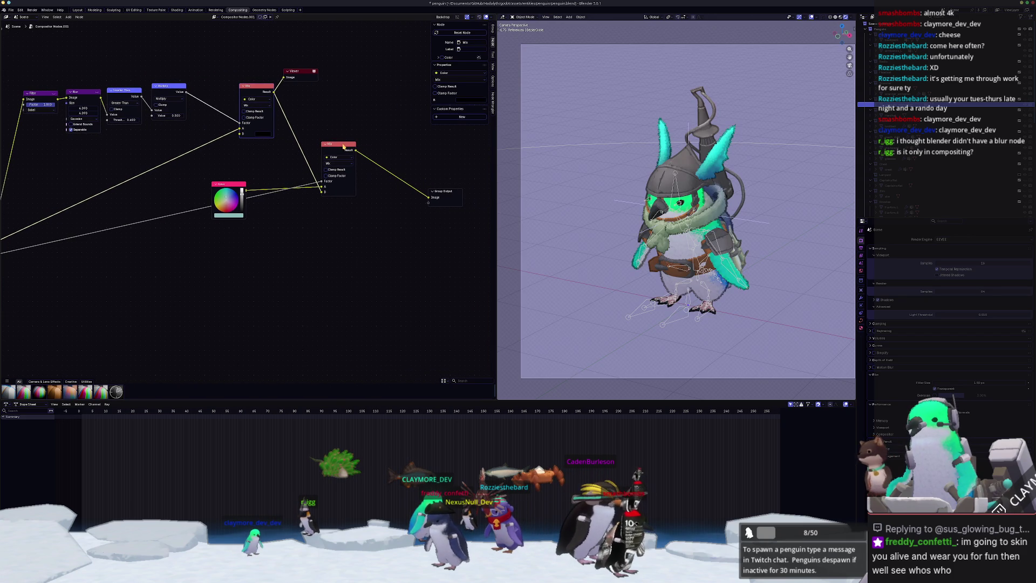
ctrl+shift+click(347, 145)
Feed the Mix result into Mix.001's B input and render the penguin with F12
drag(323, 195, 247, 192)
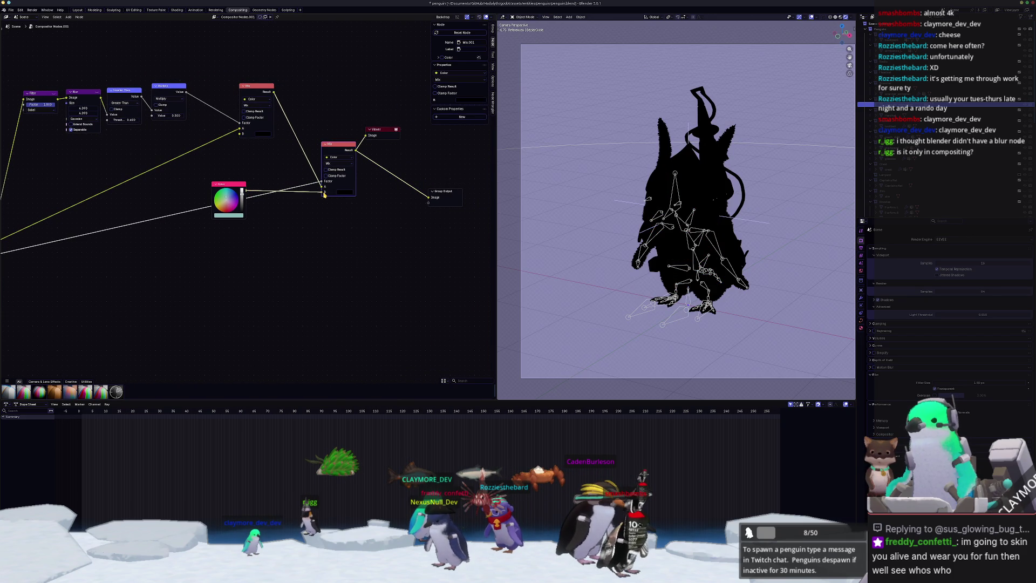
drag(324, 195, 326, 196)
scroll(312, 200, left, 5)
scroll(176, 223, down, 2)
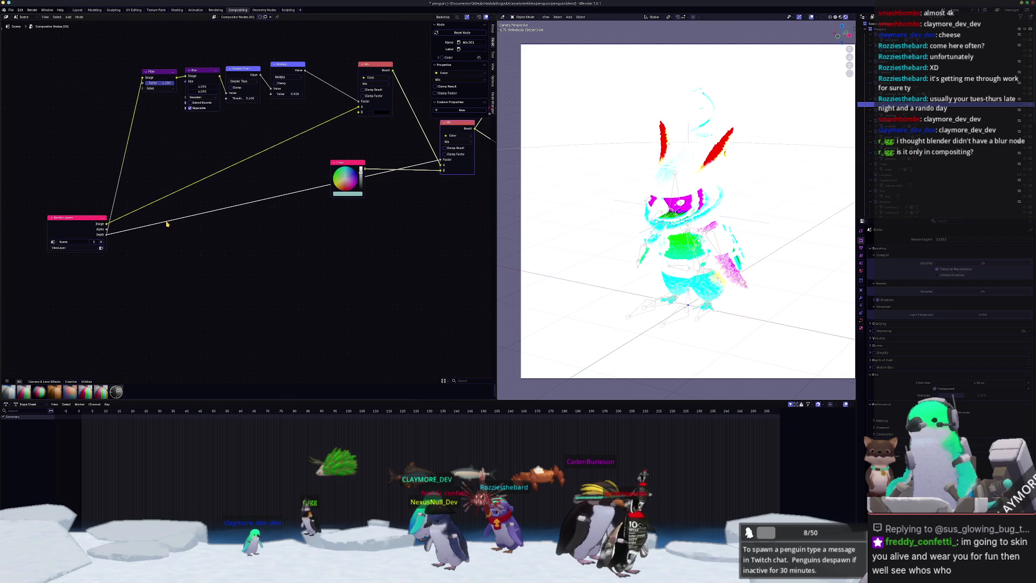
mouse_move(106, 232)
mouse_down()
mouse_move(432, 161)
mouse_move(431, 173)
mouse_up()
middle_drag(430, 173, 335, 191)
mouse_move(345, 187)
mouse_down()
mouse_move(336, 190)
mouse_move(335, 178)
mouse_move(345, 177)
mouse_up()
middle_drag(456, 182, 381, 198)
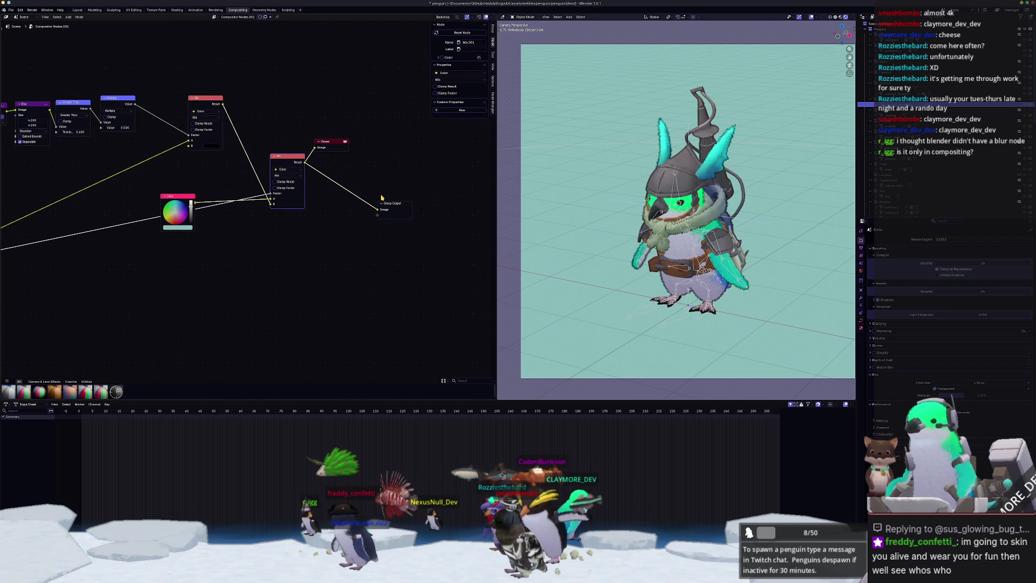
key(F12)
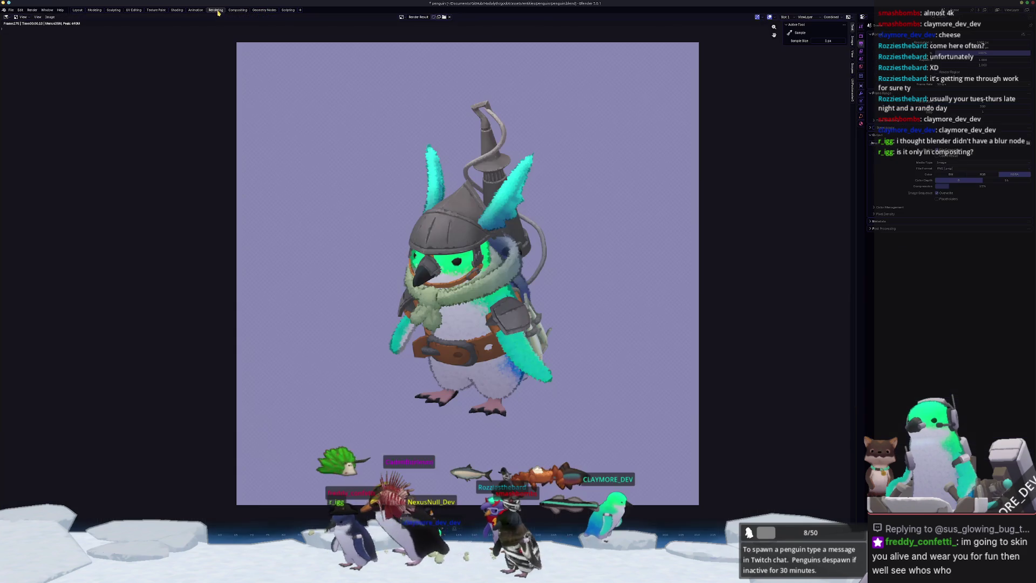
Check the Render and View Layer properties, then re-render the penguin
scroll(374, 166, down, 1)
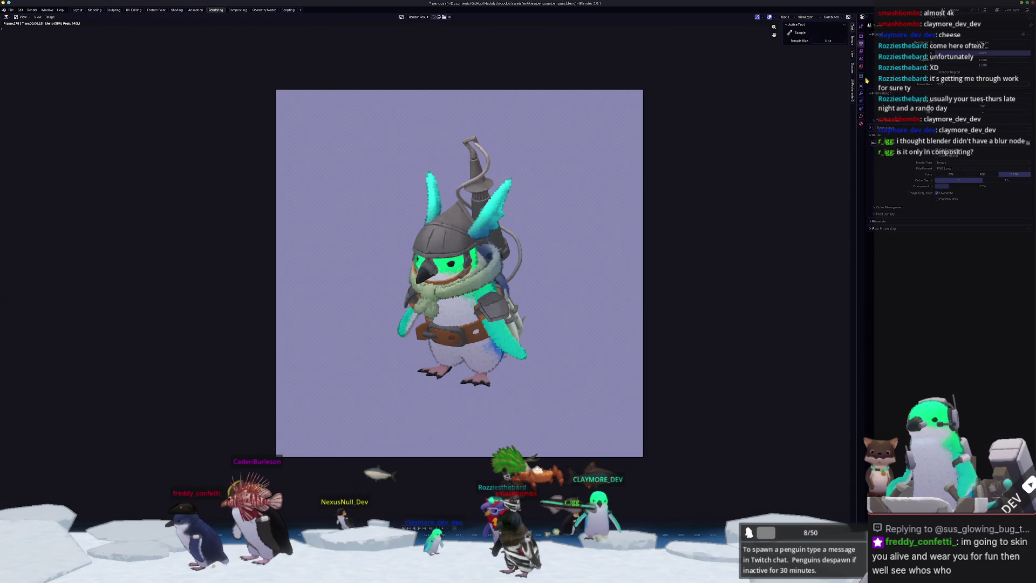
click(861, 36)
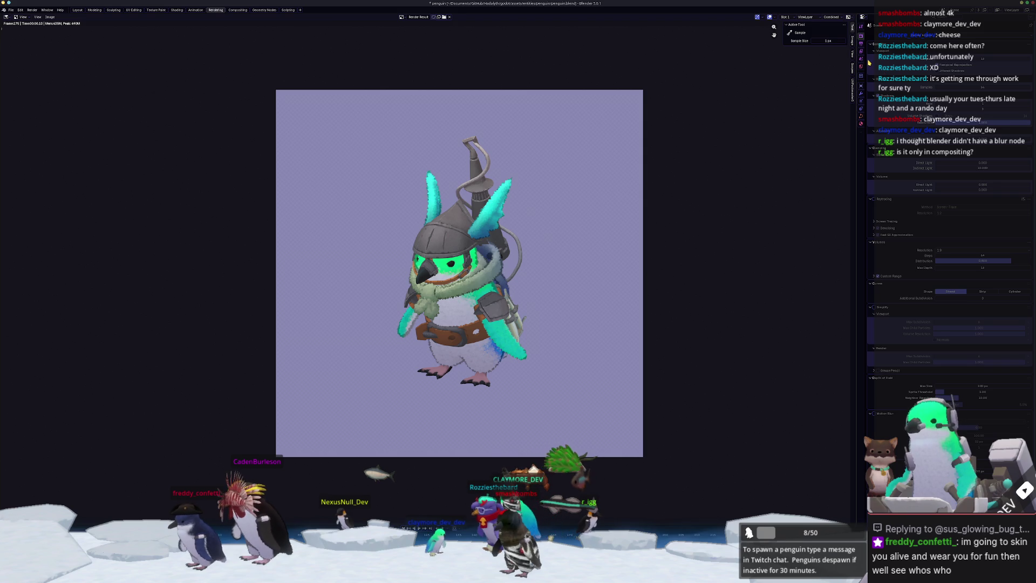
click(862, 52)
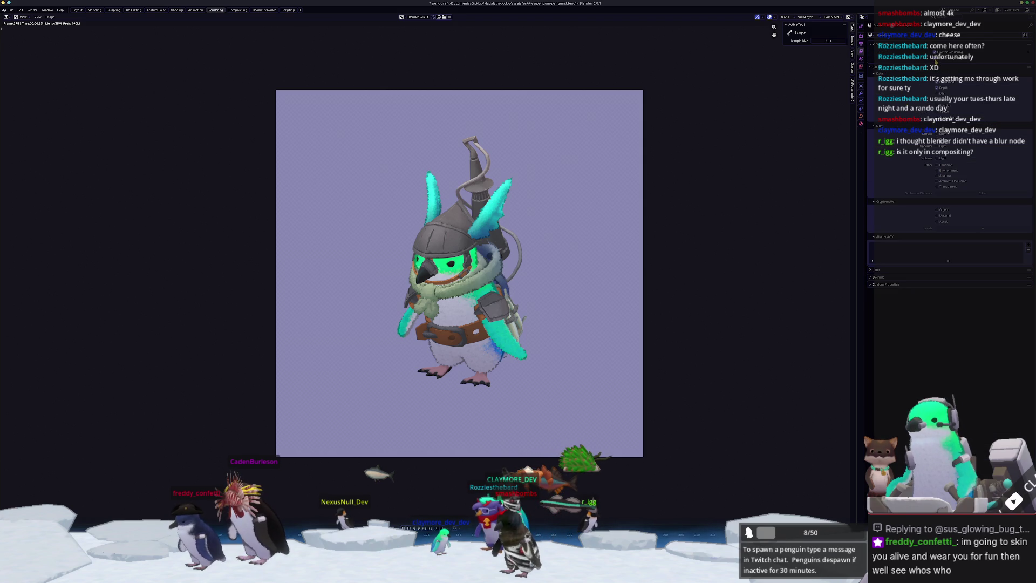
key(F12)
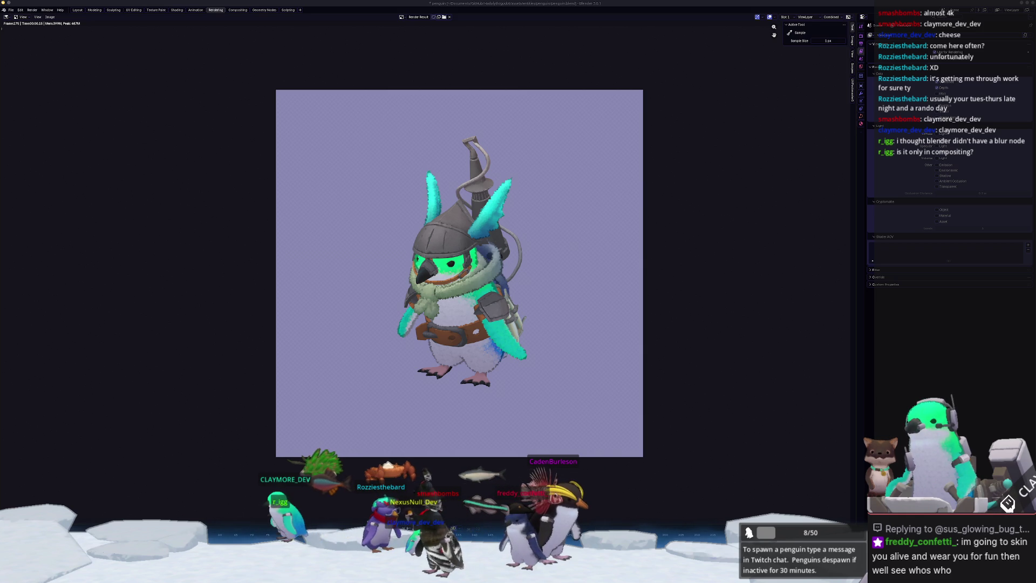
Look over the full-colour penguin render and bring up the File menu
scroll(731, 322, up, 1)
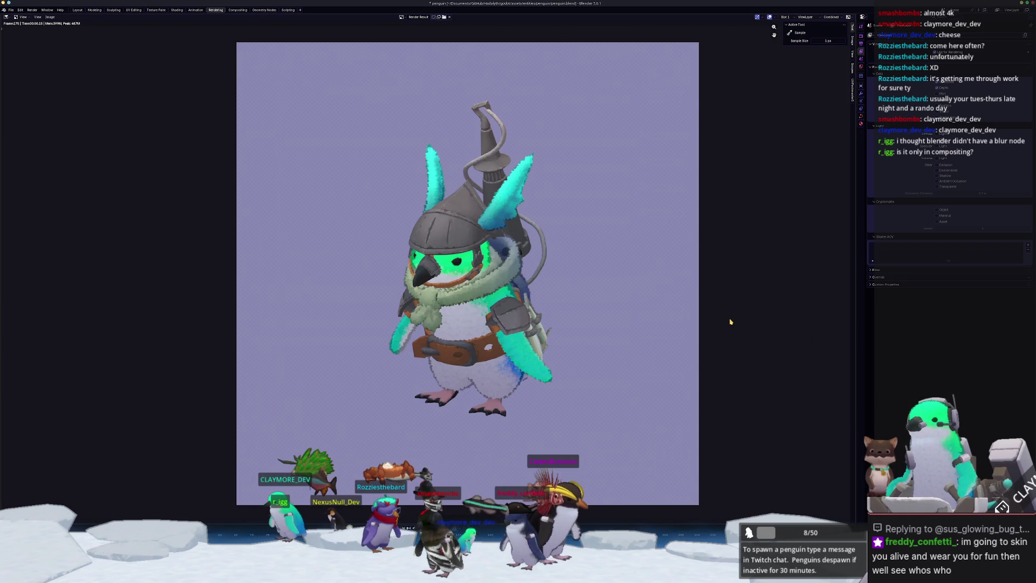
scroll(696, 297, up, 1)
scroll(655, 272, down, 1)
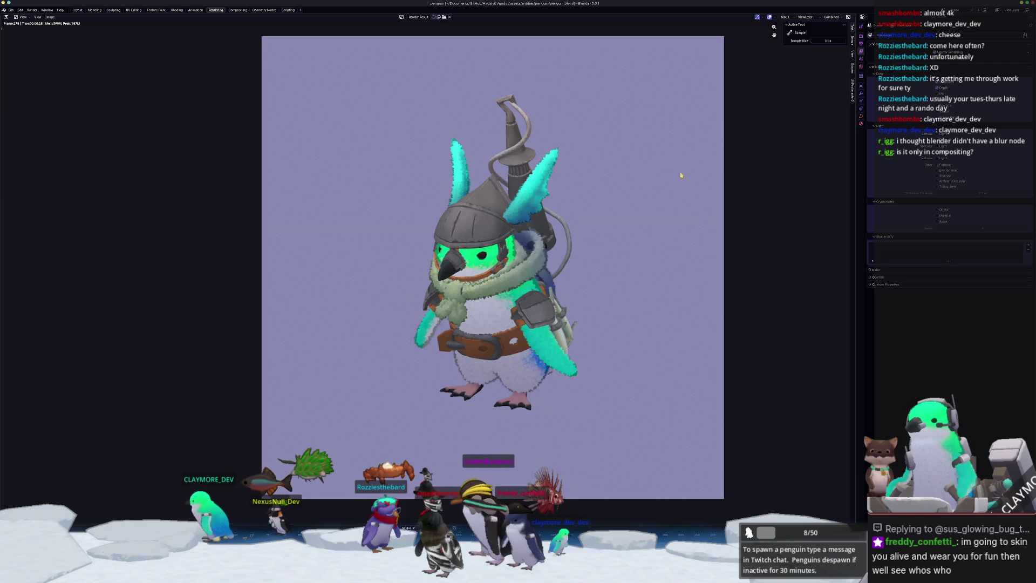
scroll(745, 173, down, 1)
scroll(675, 172, up, 1)
middle_drag(629, 171, 621, 171)
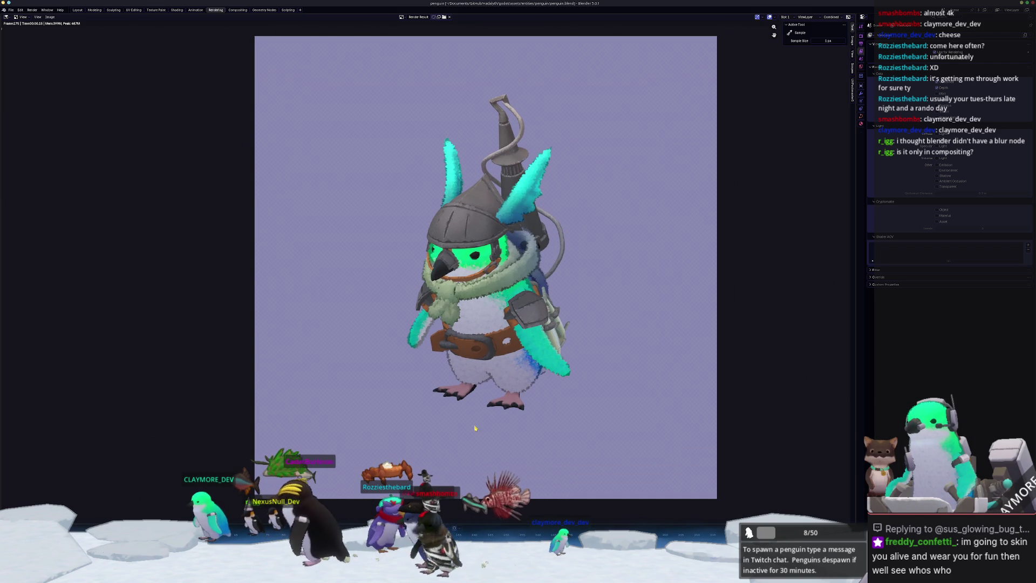
click(10, 10)
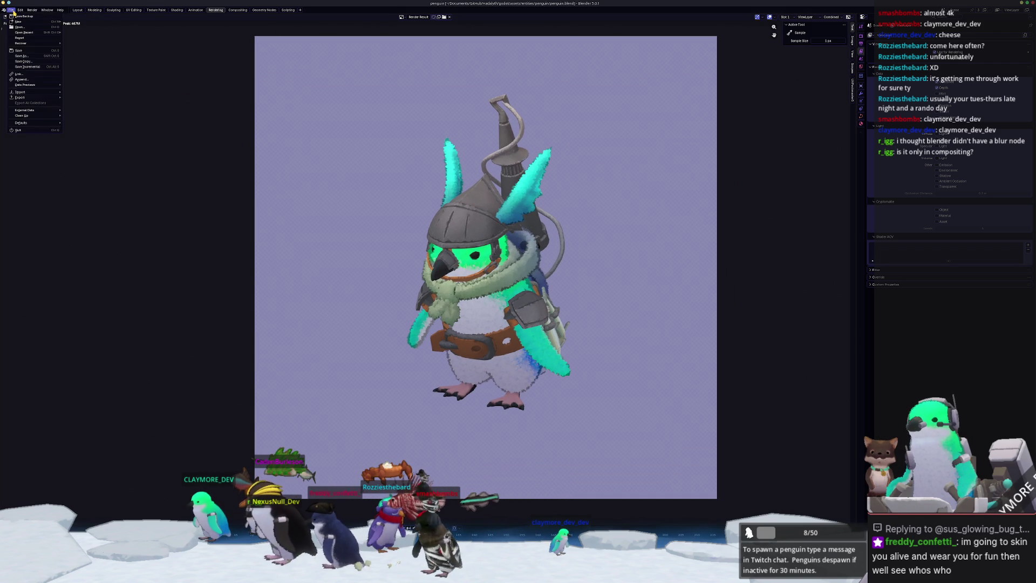
Start a new General scene and delete all the default objects
mouse_move(19, 23)
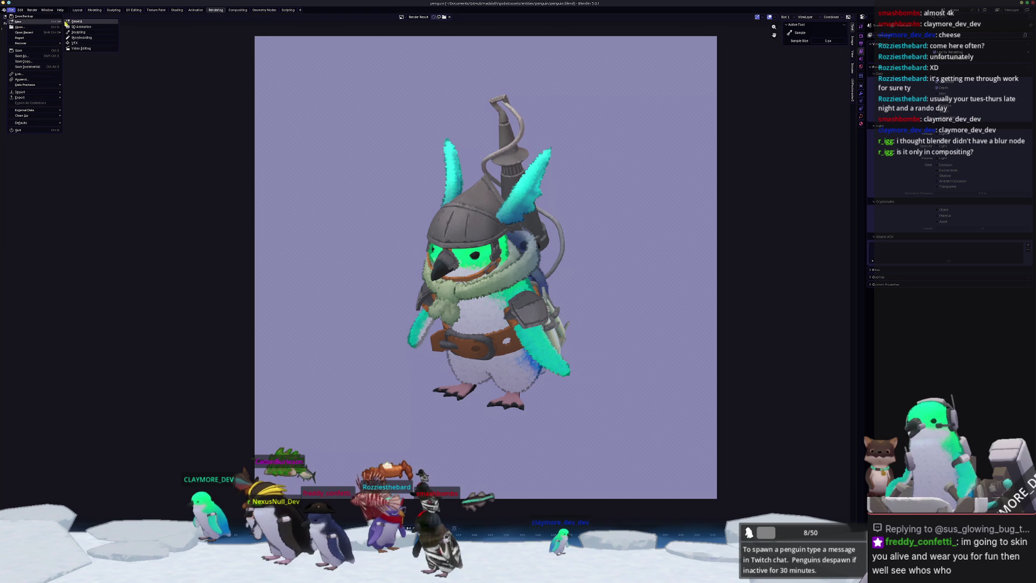
click(73, 21)
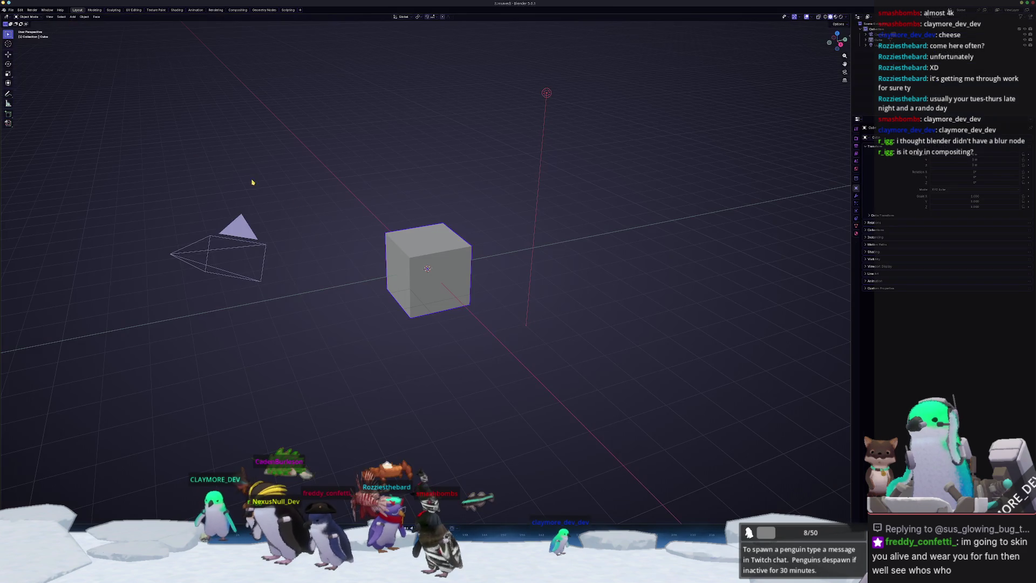
key(a)
key(x)
click(347, 204)
Save the new empty scene as penguin_dnd.blend
key(ctrl+o)
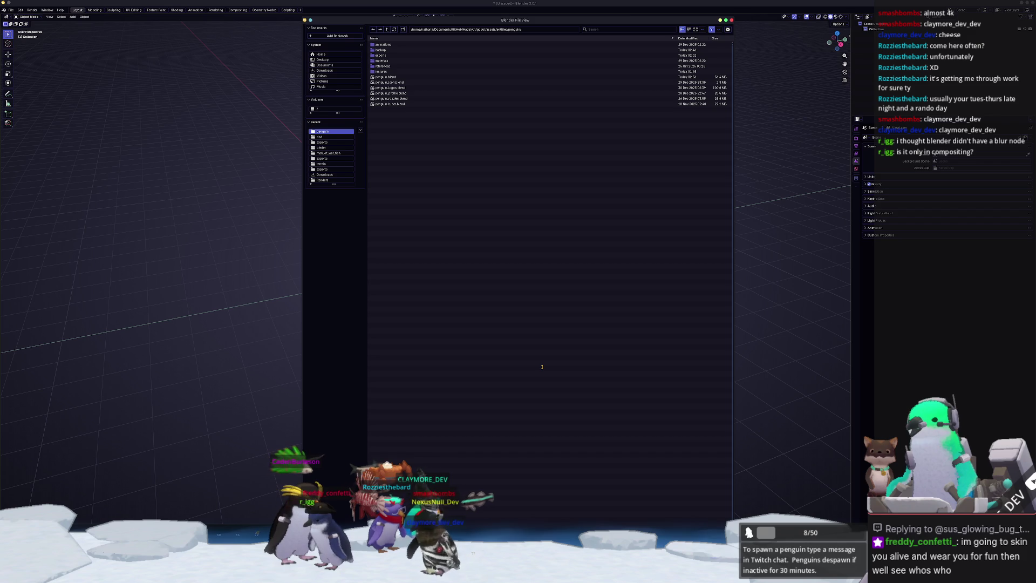
key(Return)
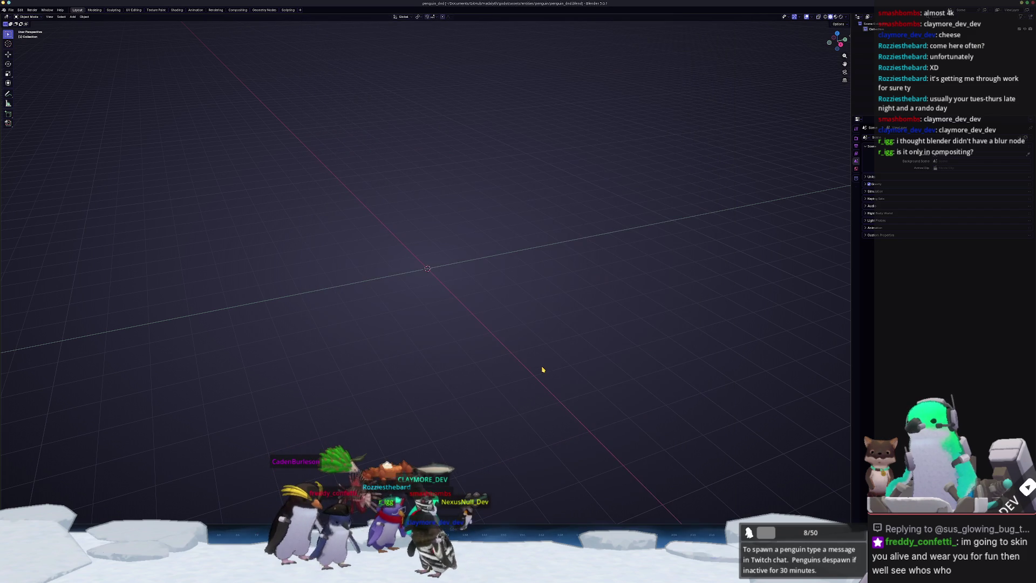
click(14, 9)
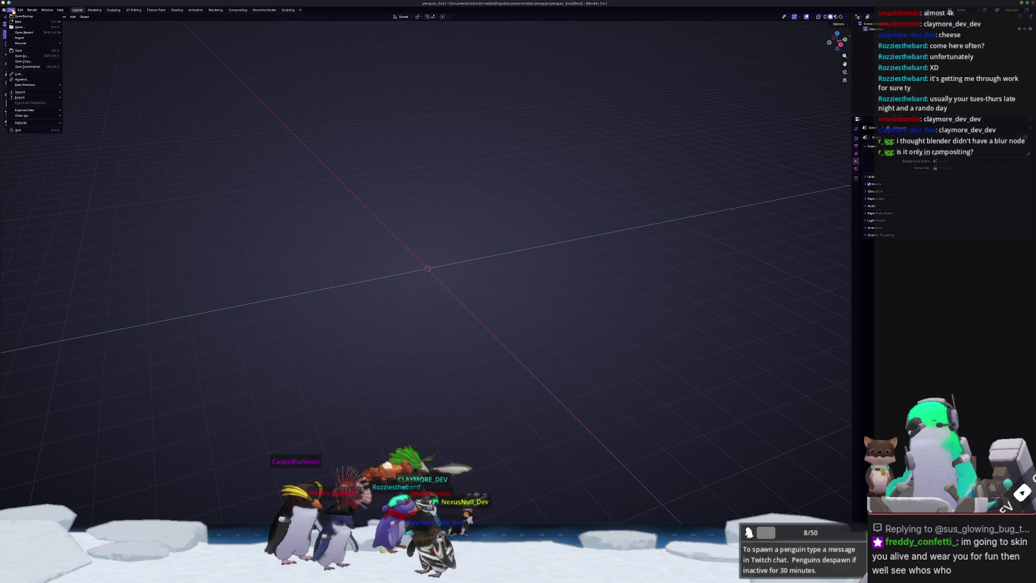
Begin an Append and browse up to GitHub, then into Hadalyth/godot/entities/characters/penguin
click(21, 79)
click(387, 29)
click(387, 29)
click(387, 29)
click(387, 29)
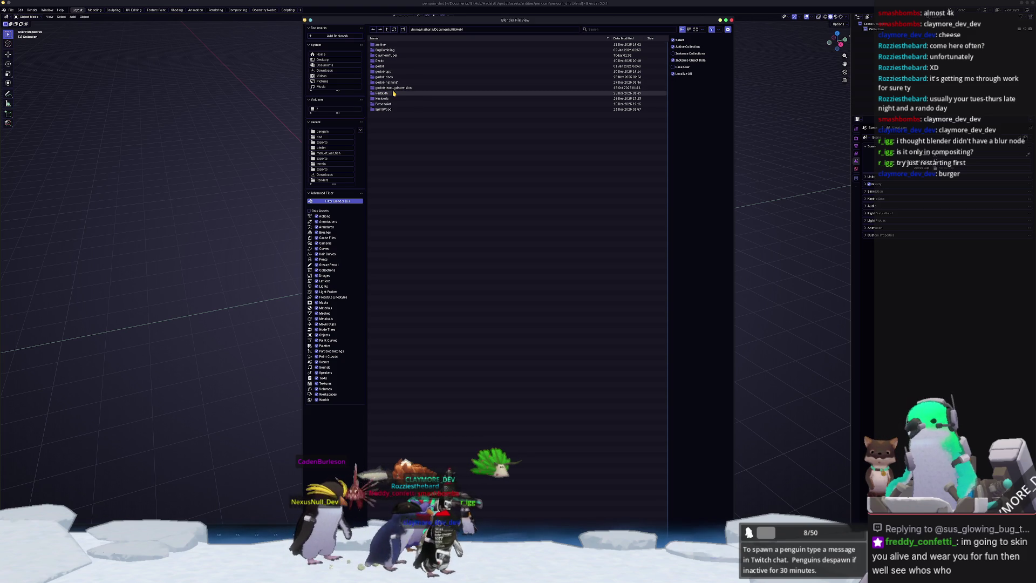
double_click(386, 94)
double_click(381, 72)
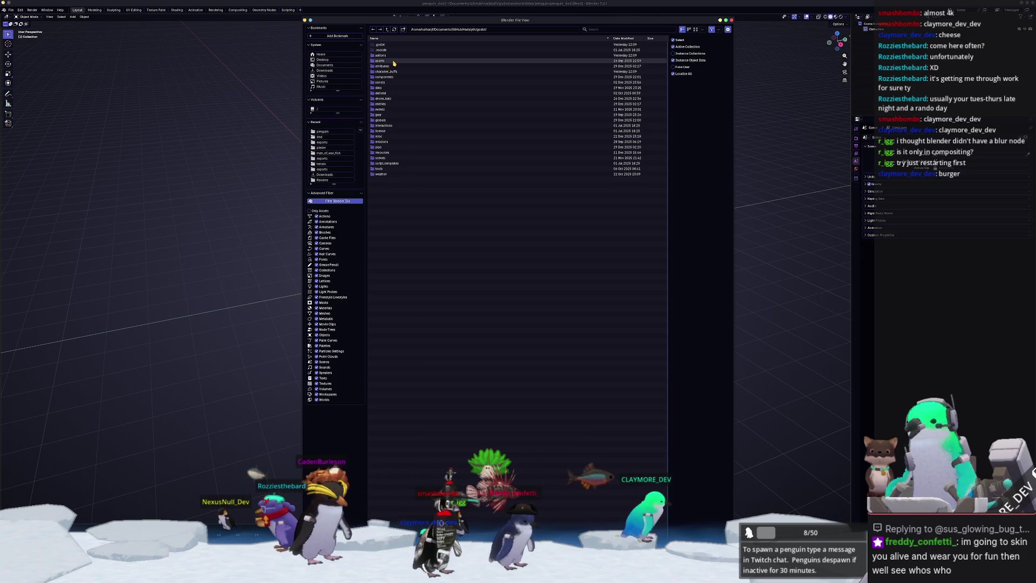
click(391, 125)
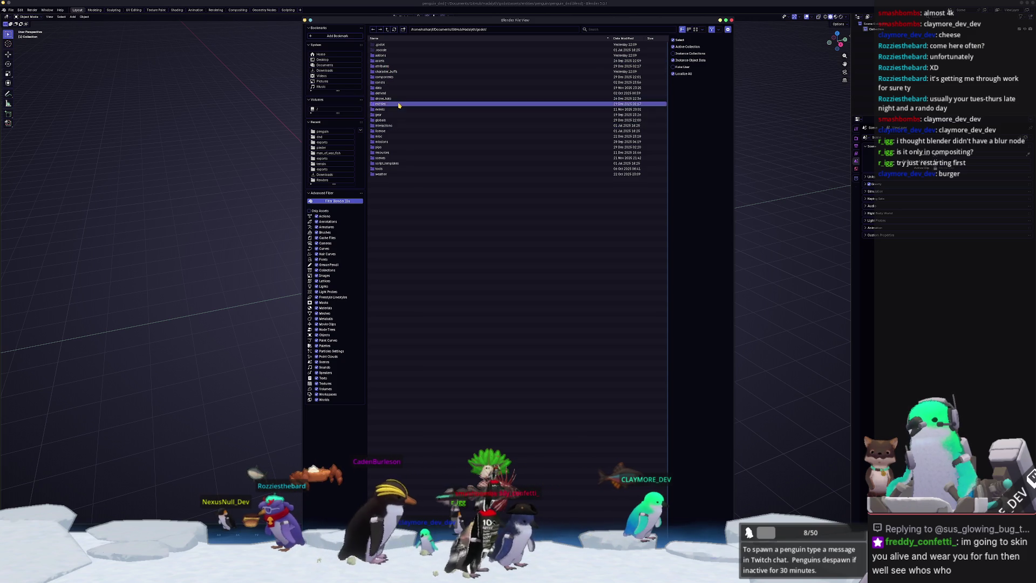
double_click(399, 104)
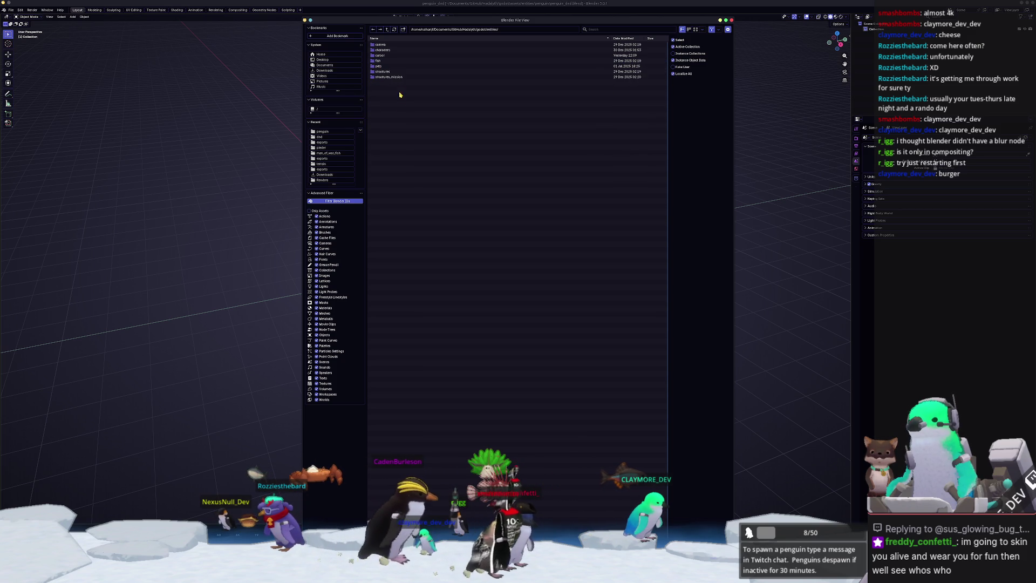
double_click(392, 50)
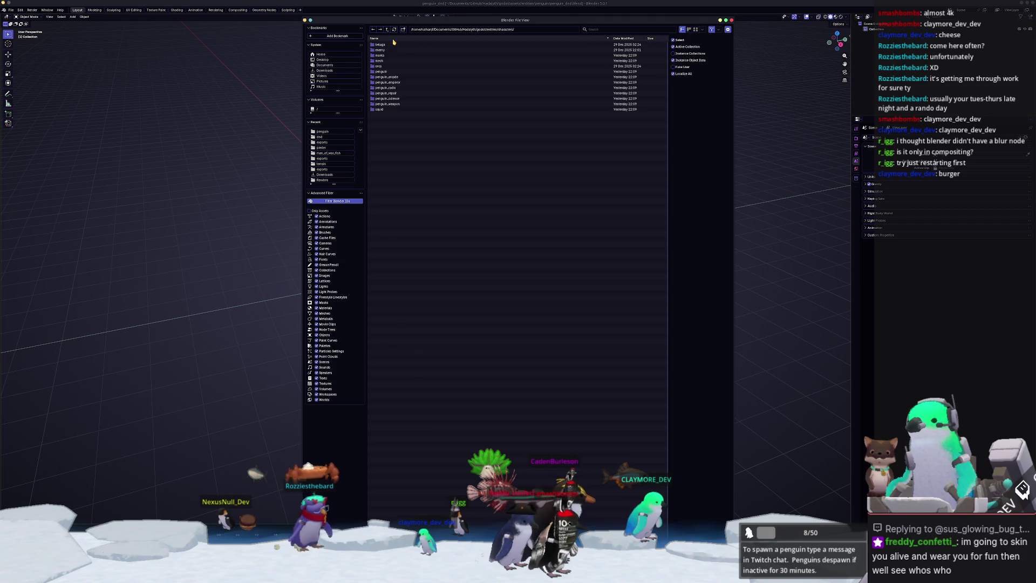
double_click(388, 71)
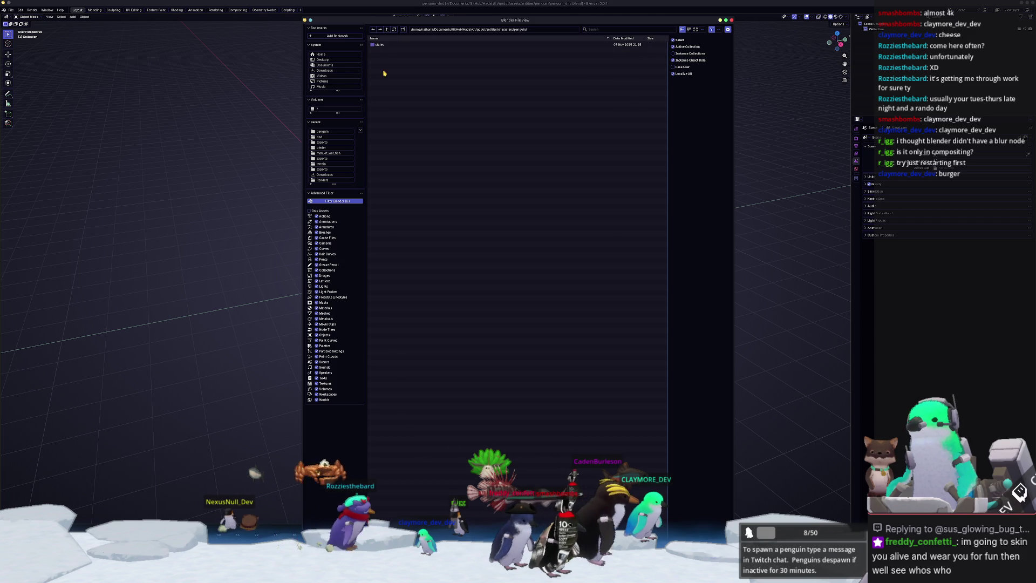
Go back up to Hadalyth and into the godot assets entities penguin folder
click(388, 31)
click(388, 30)
click(388, 30)
click(388, 30)
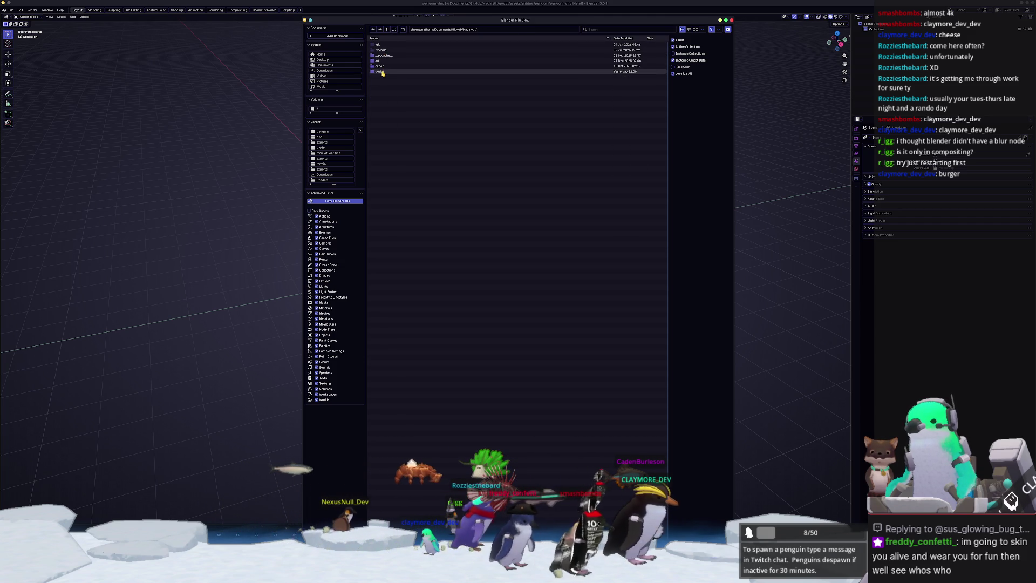
double_click(382, 73)
double_click(381, 61)
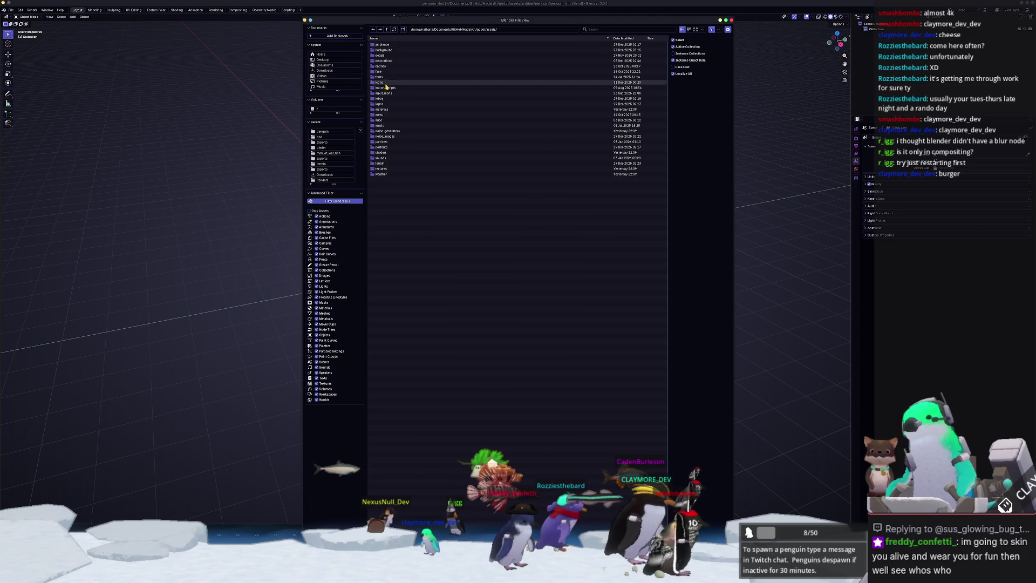
double_click(381, 66)
double_click(388, 67)
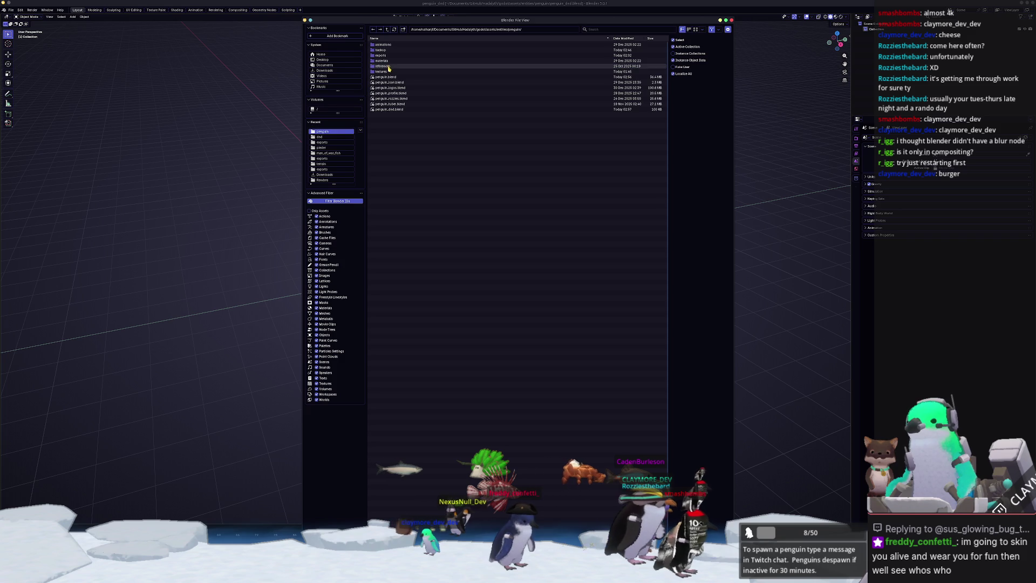
Open penguin.blend's Object category, select Armature through zim and append them
double_click(401, 78)
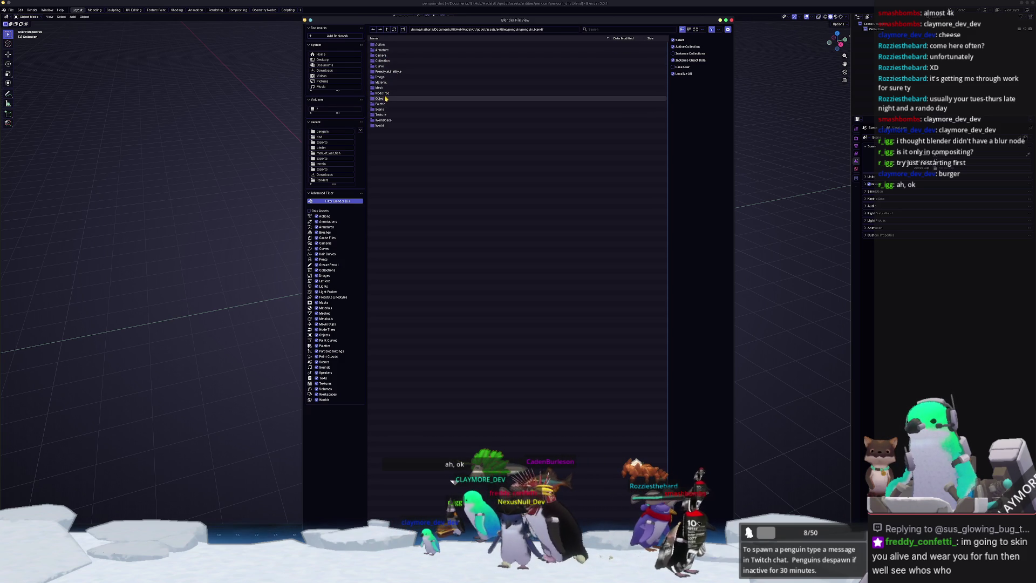
double_click(385, 99)
click(387, 45)
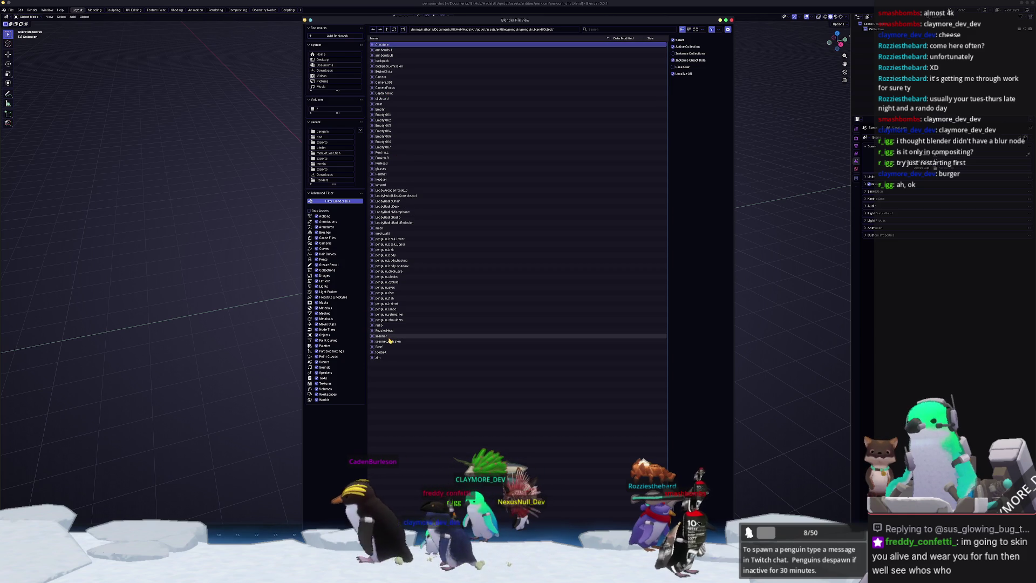
shift+click(384, 357)
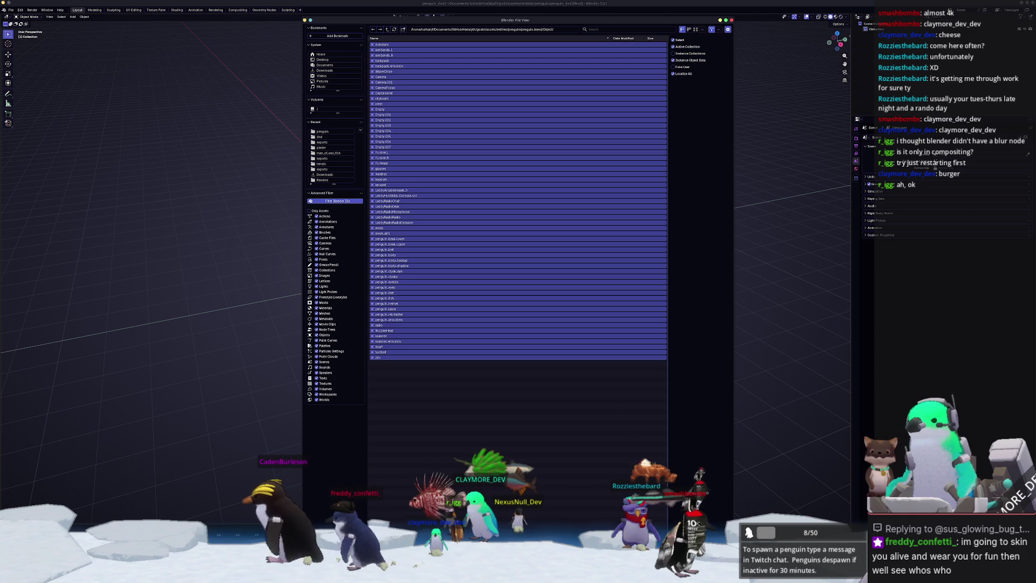
key(Return)
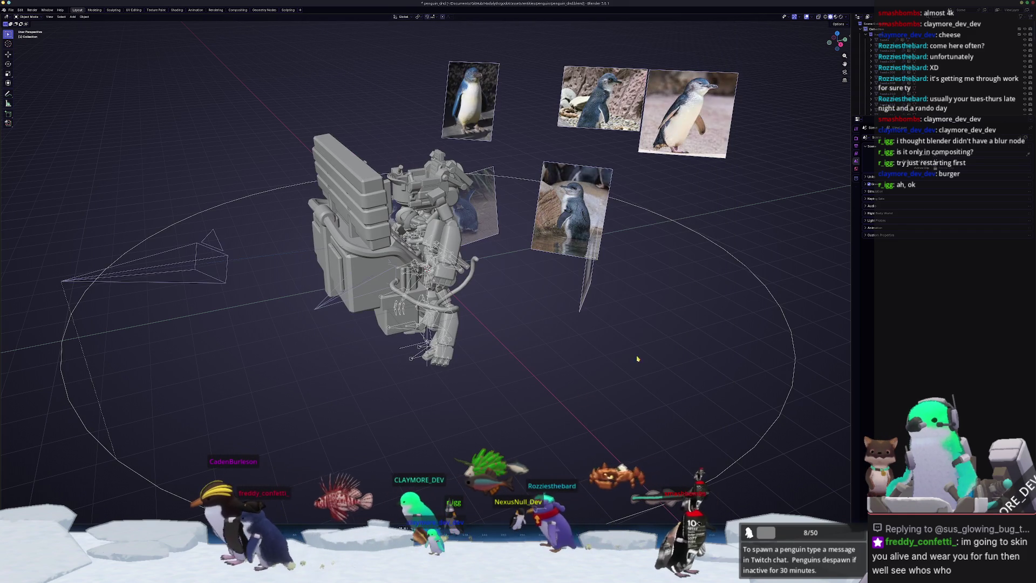
Enlarge the Outliner and append the Compositor Nodes tree from penguin.blend
mouse_move(869, 117)
mouse_down()
mouse_move(870, 371)
mouse_move(858, 383)
mouse_up()
click(11, 10)
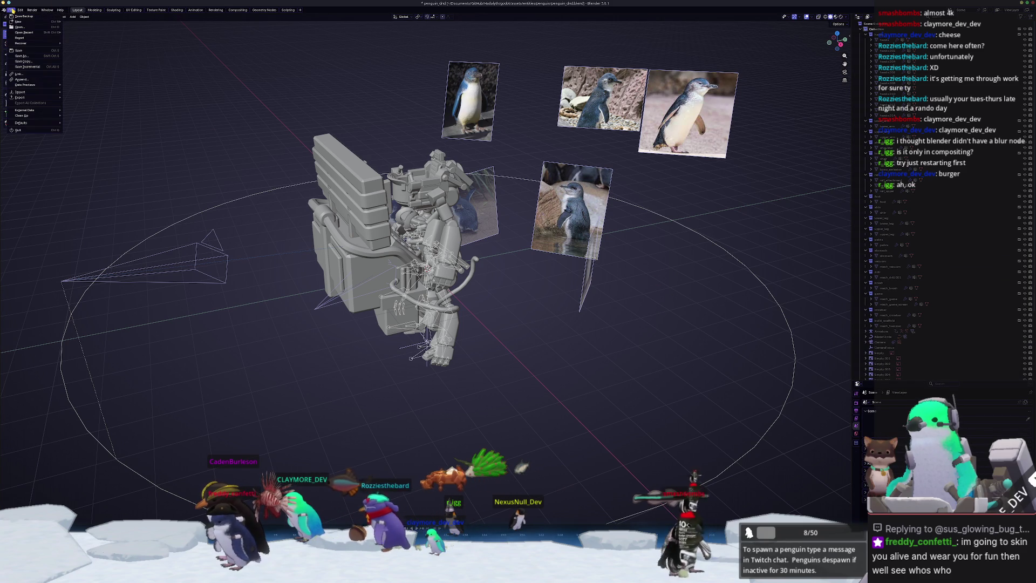
click(22, 79)
click(387, 29)
click(382, 94)
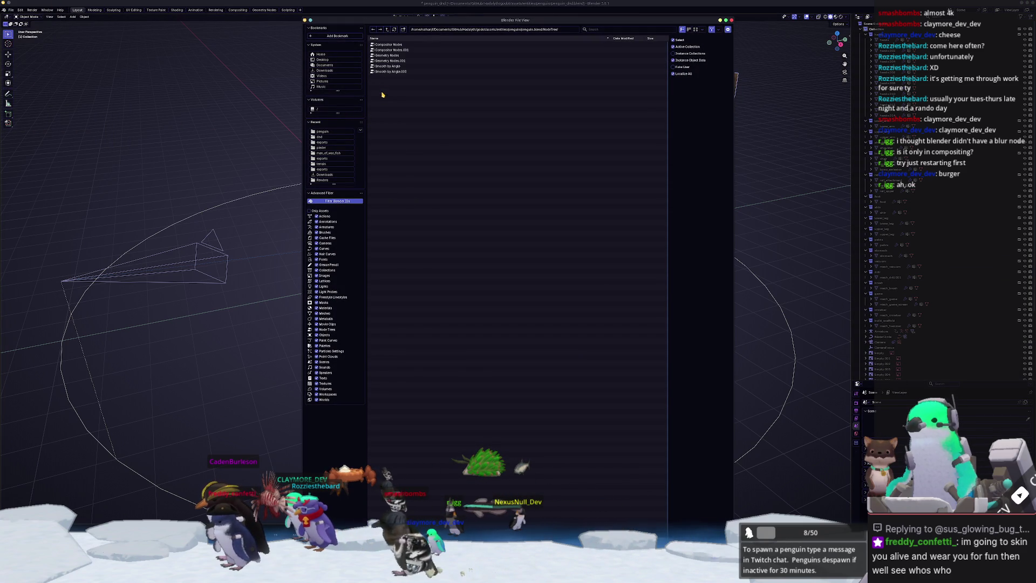
double_click(393, 45)
Load Compositor Nodes in the Compositing workspace, frame all nodes, and split the editor
click(238, 10)
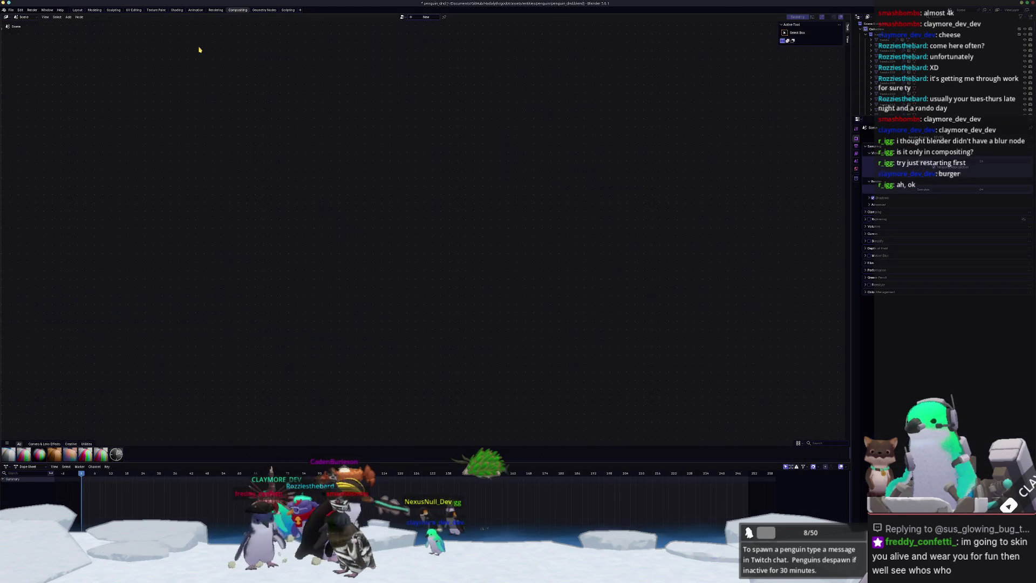
click(402, 16)
click(417, 26)
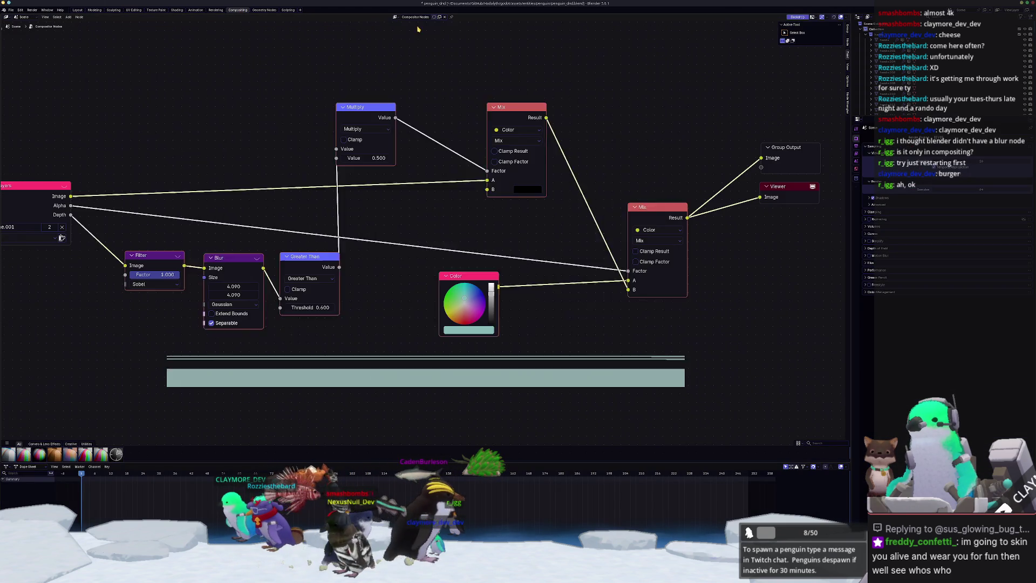
key(Home)
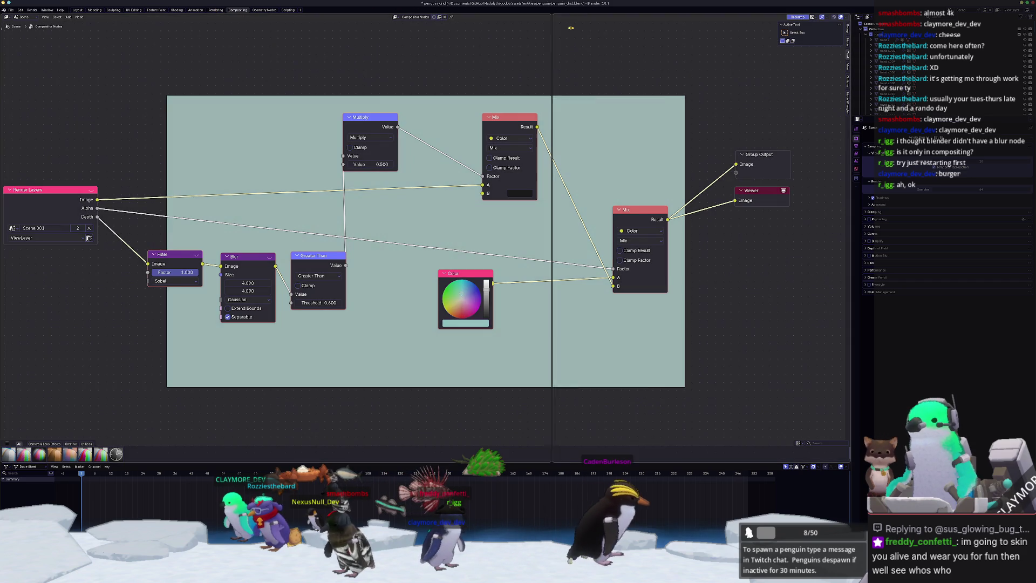
click(373, 18)
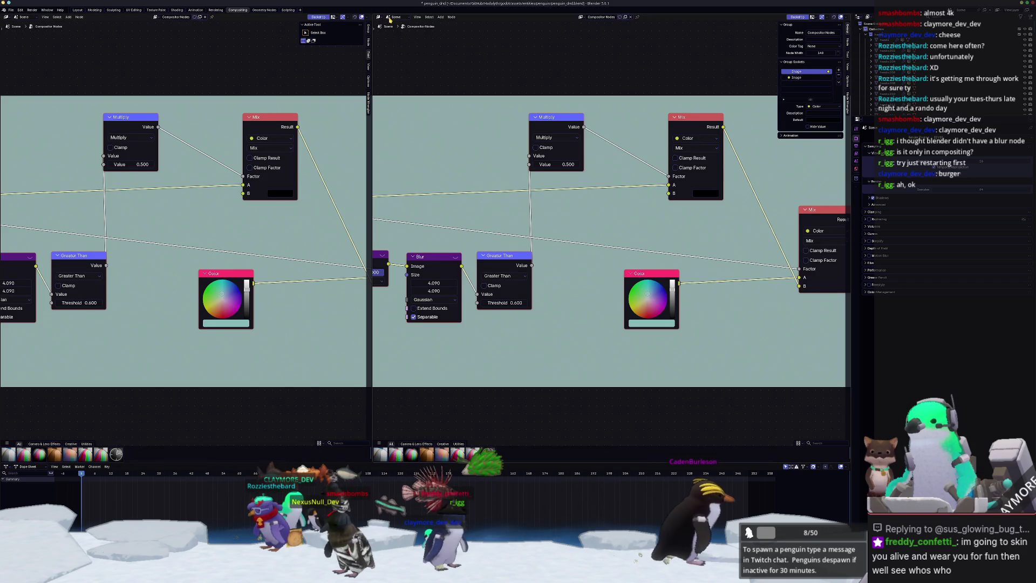
Turn the right editor into a 3D Viewport and pick the console object for deletion
click(388, 17)
click(399, 33)
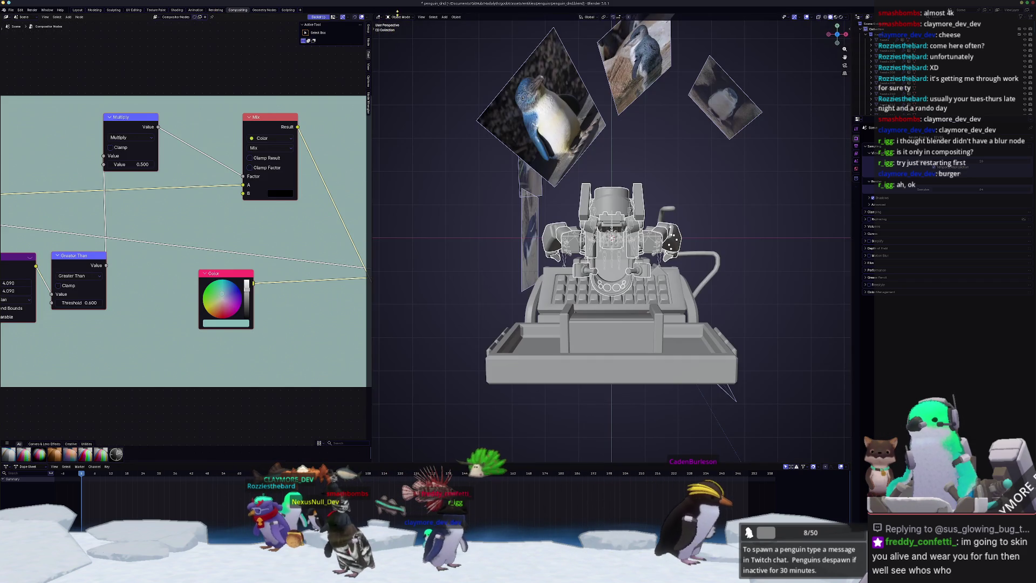
mouse_move(627, 183)
middle_down()
mouse_move(560, 172)
mouse_move(560, 185)
middle_up()
click(559, 172)
key(x)
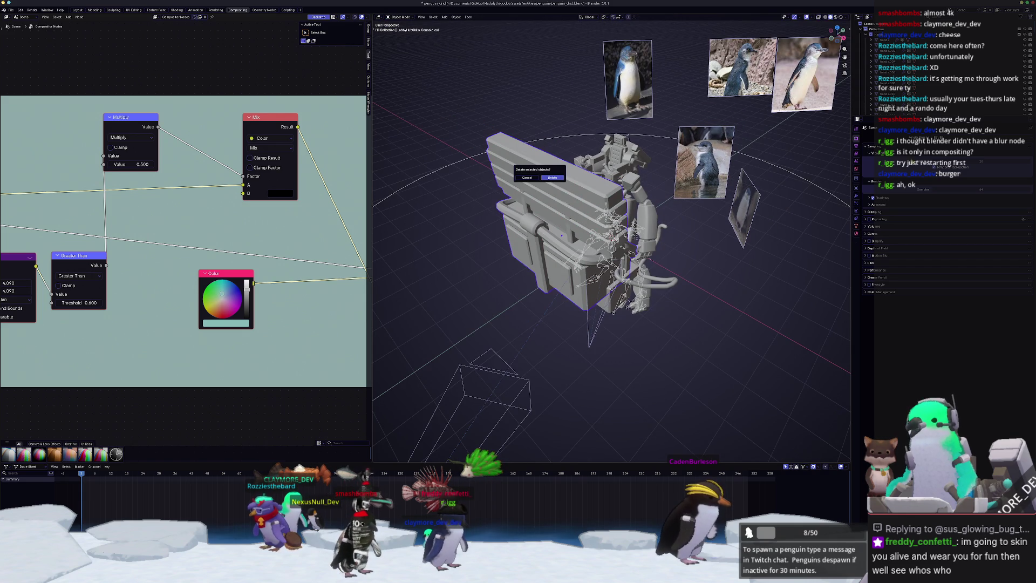
Select the rig parts and lanyard in the enlarged Outliner and delete the lanyard hierarchy
mouse_move(945, 122)
mouse_down()
mouse_move(945, 324)
mouse_move(944, 303)
mouse_up()
scroll(917, 151, down, 5)
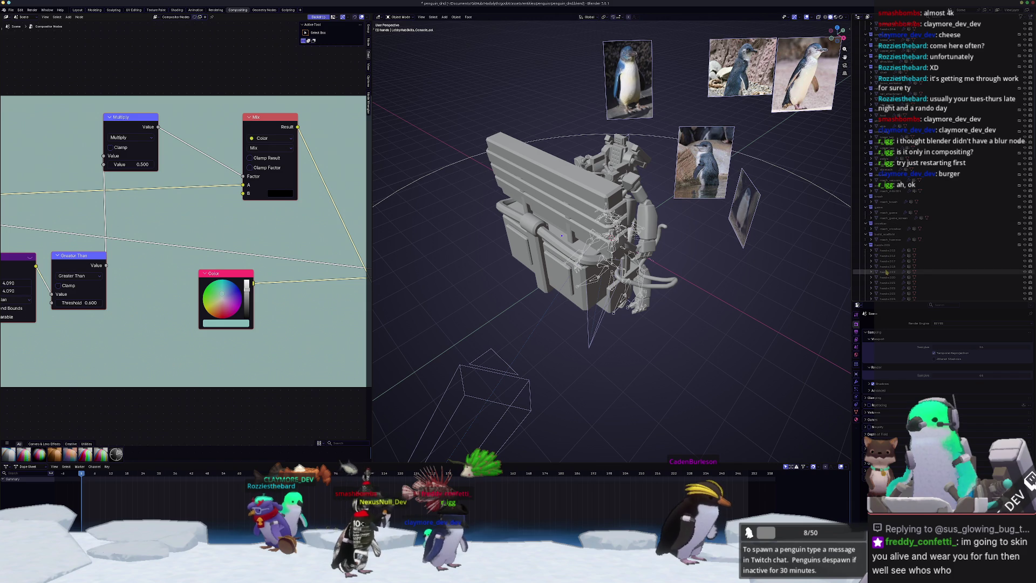
shift+click(887, 272)
scroll(887, 272, down, 8)
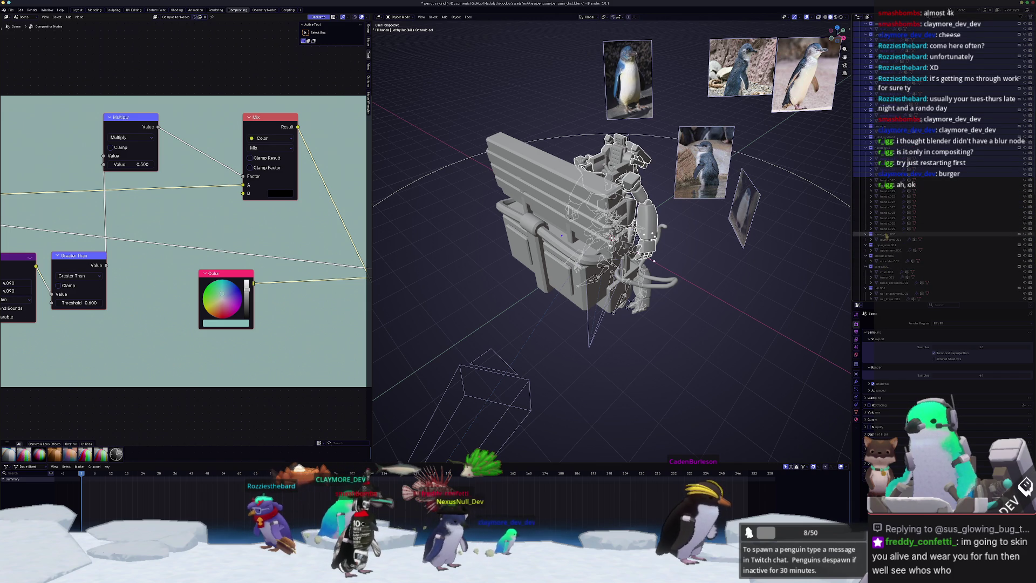
scroll(888, 253, down, 10)
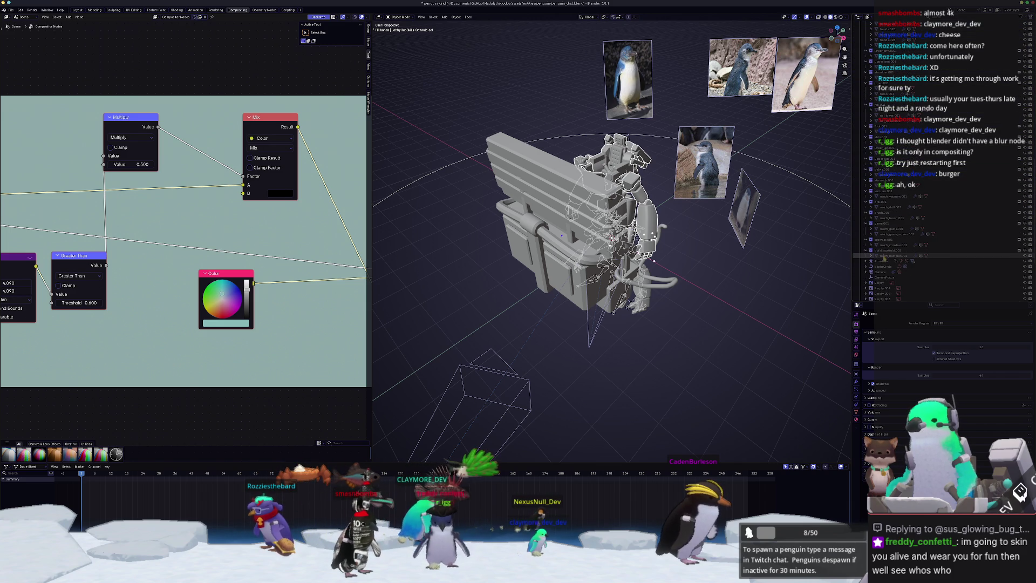
shift+click(888, 256)
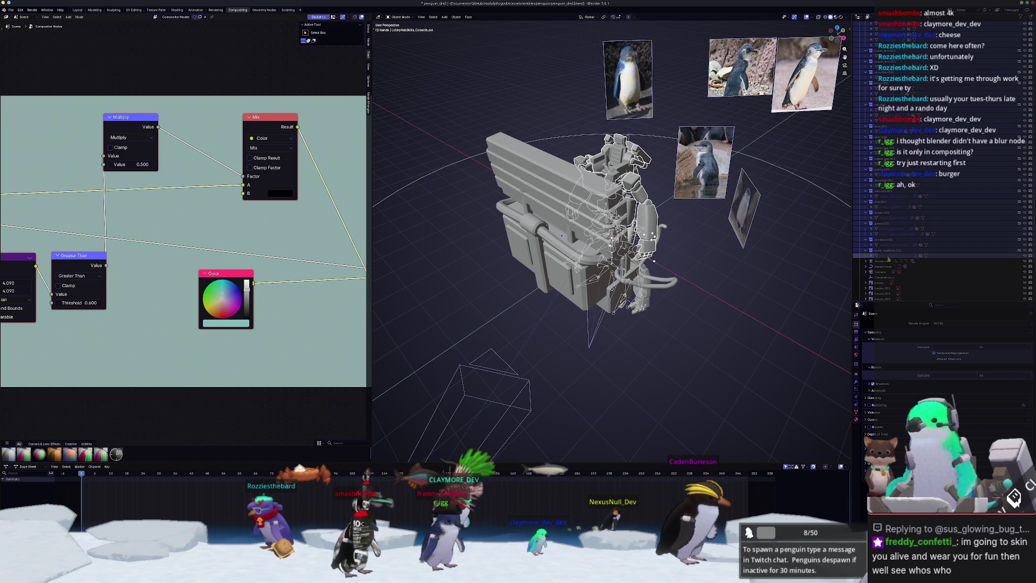
right_click(889, 257)
click(891, 137)
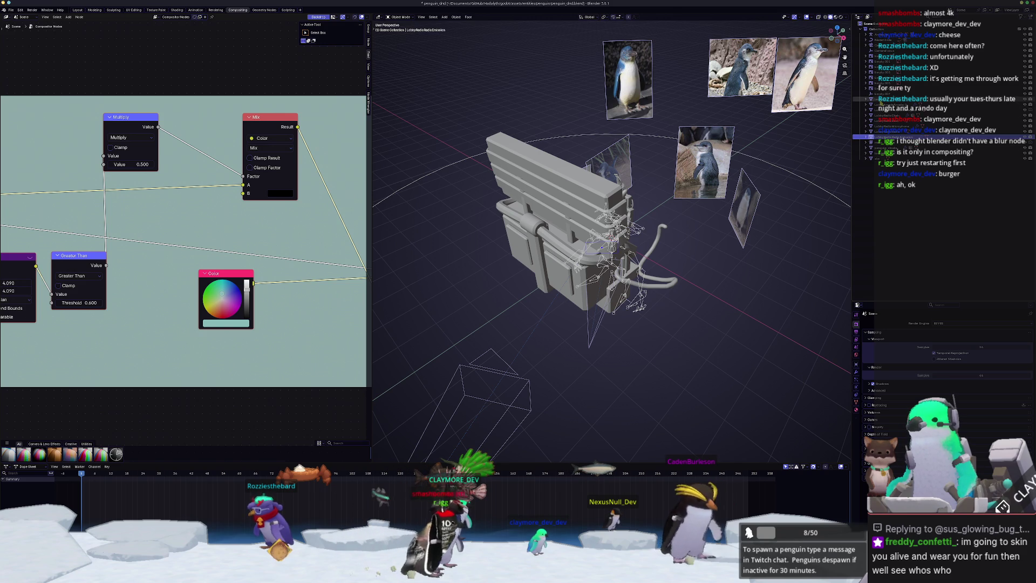
click(858, 100)
right_click(859, 100)
click(858, 100)
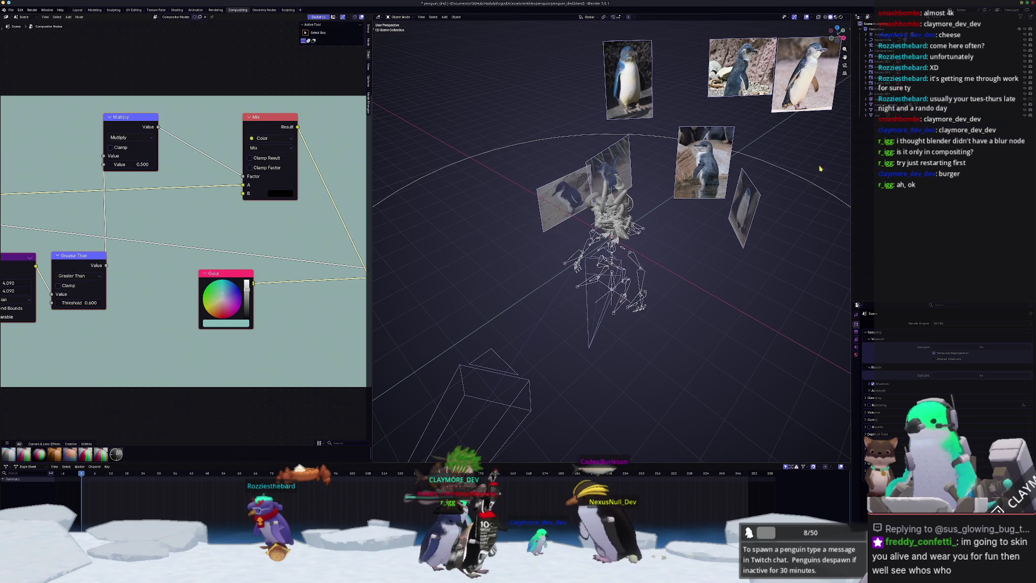
key(KP_Decimal)
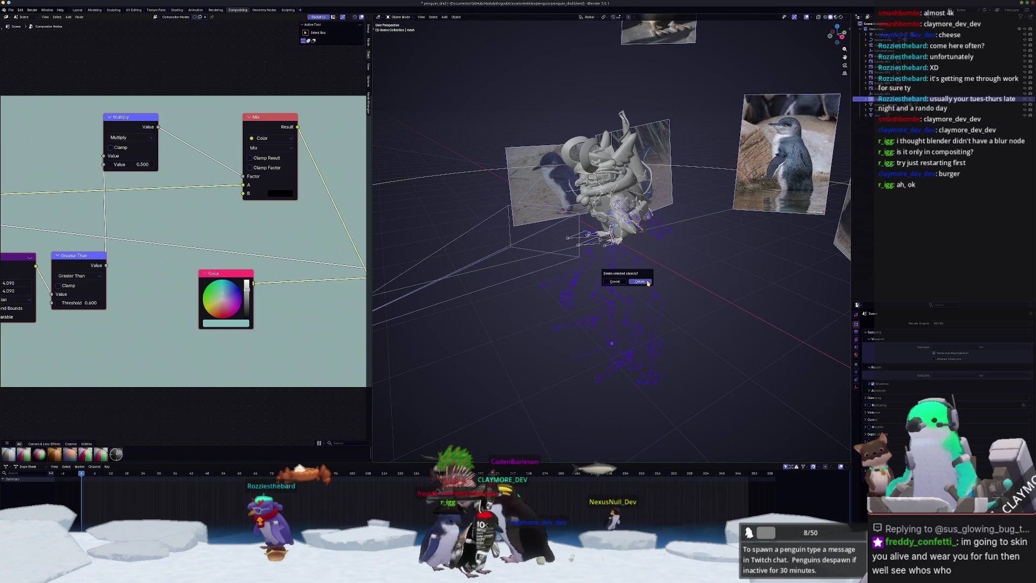
Delete the camera from the scene
click(527, 274)
key(KP_Decimal)
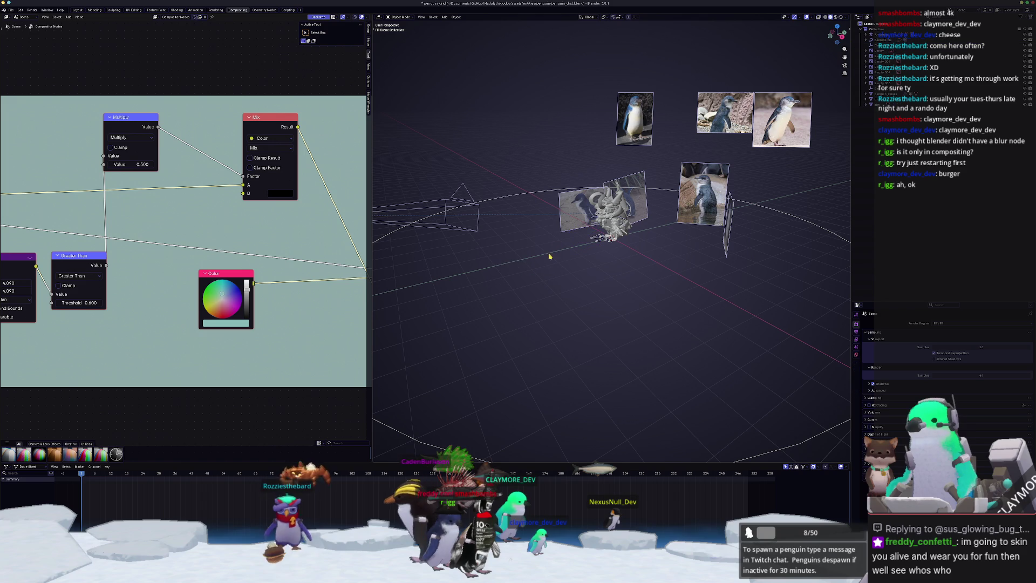
key(x)
click(551, 218)
Delete the tilted, thin vertical and penguin photo planes around the model
click(633, 181)
key(x)
click(633, 184)
click(703, 193)
key(x)
click(701, 192)
click(728, 222)
key(x)
click(728, 221)
drag(786, 157, 636, 76)
key(x)
click(634, 74)
Delete the ring part and select Empty.007 in the Outliner
scroll(641, 139, up, 2)
scroll(640, 140, up, 2)
click(578, 143)
click(577, 143)
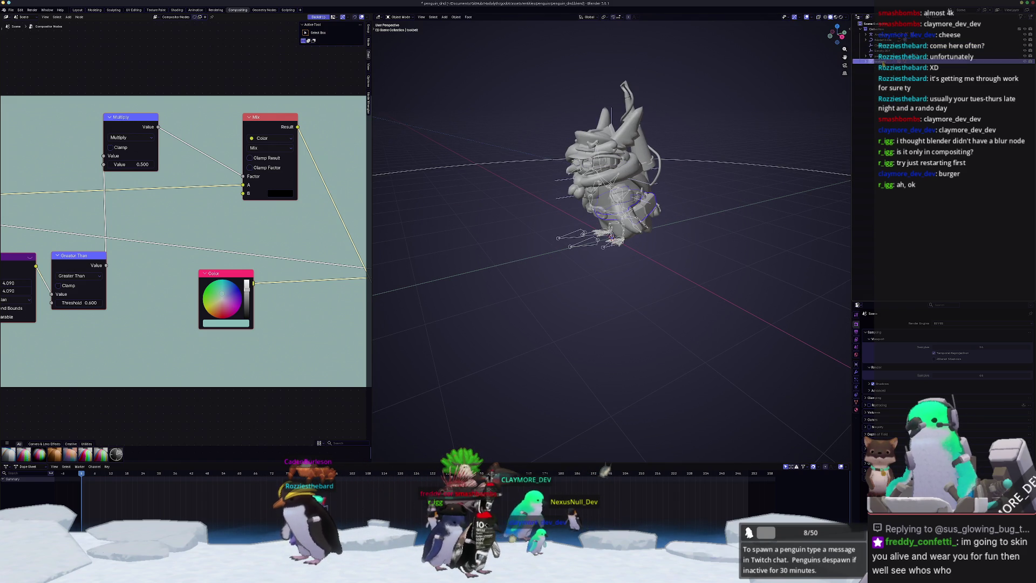
click(870, 57)
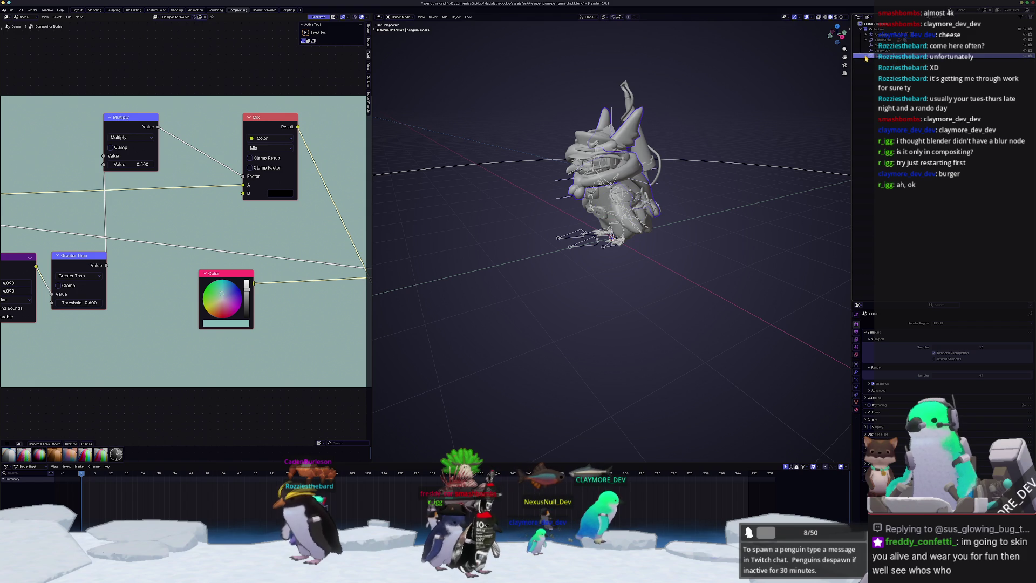
click(877, 51)
key(Home)
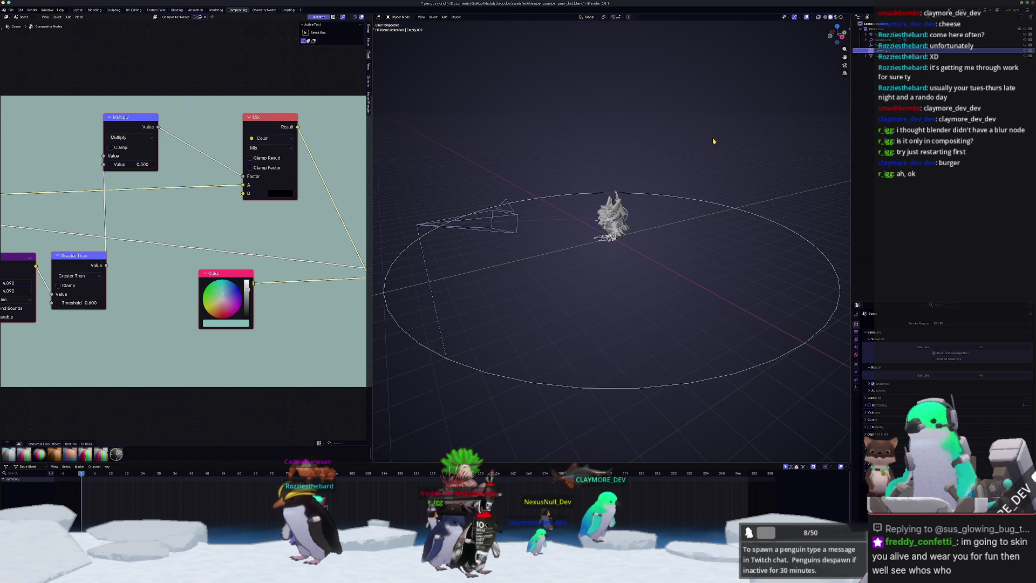
Delete Empty.007 and expand the penguin's children in the Outliner
key(x)
click(713, 139)
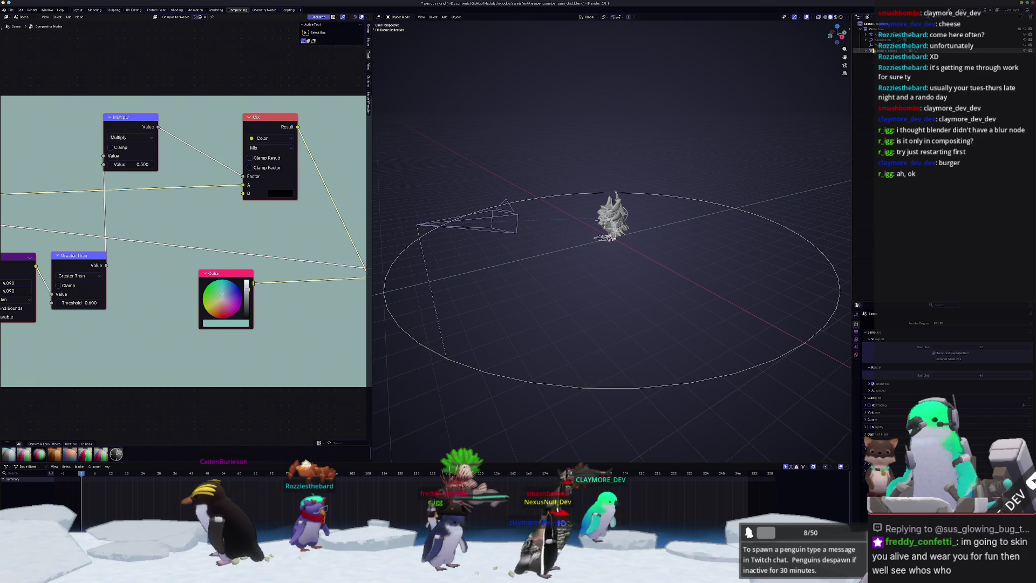
click(867, 34)
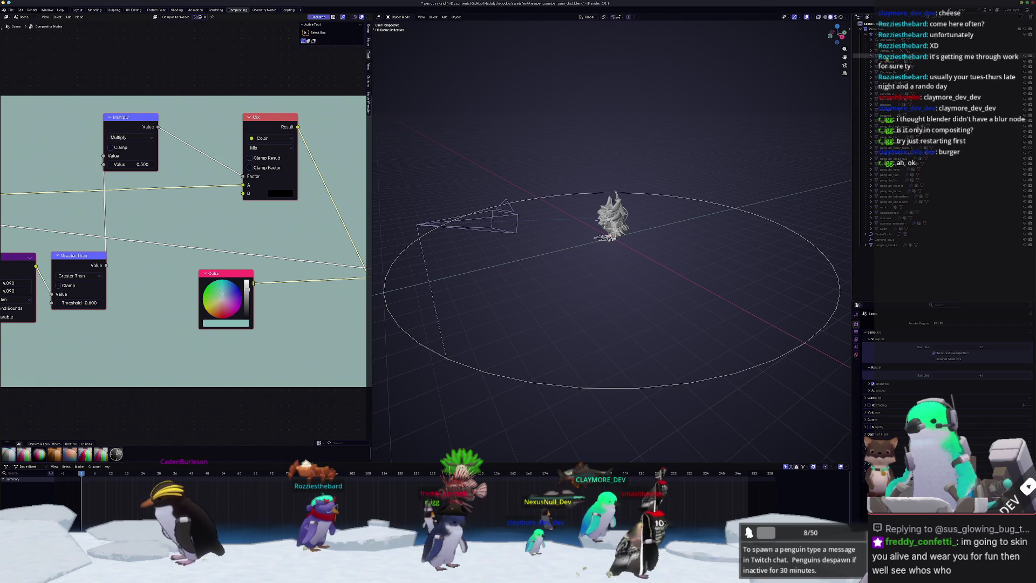
click(872, 82)
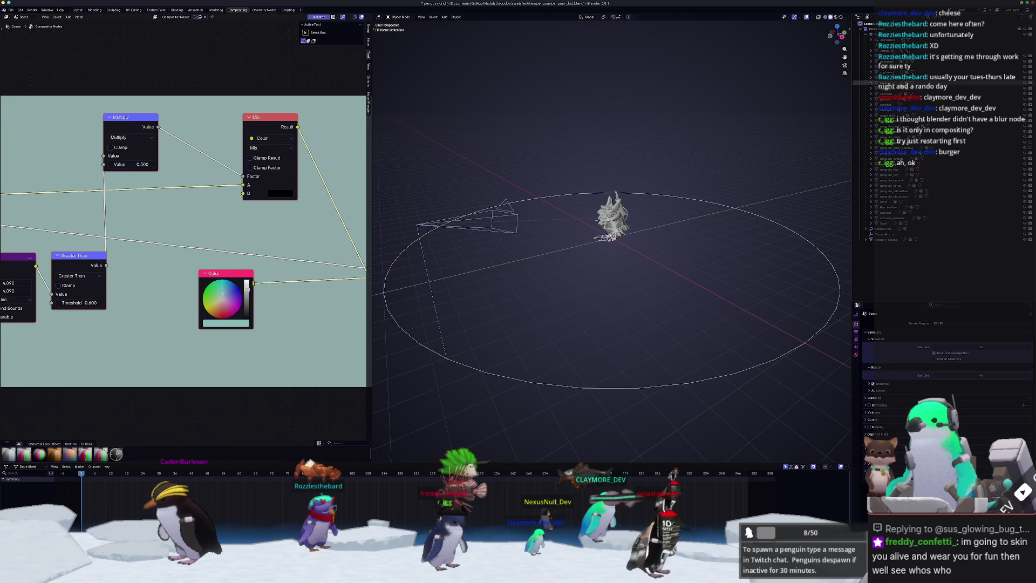
click(871, 77)
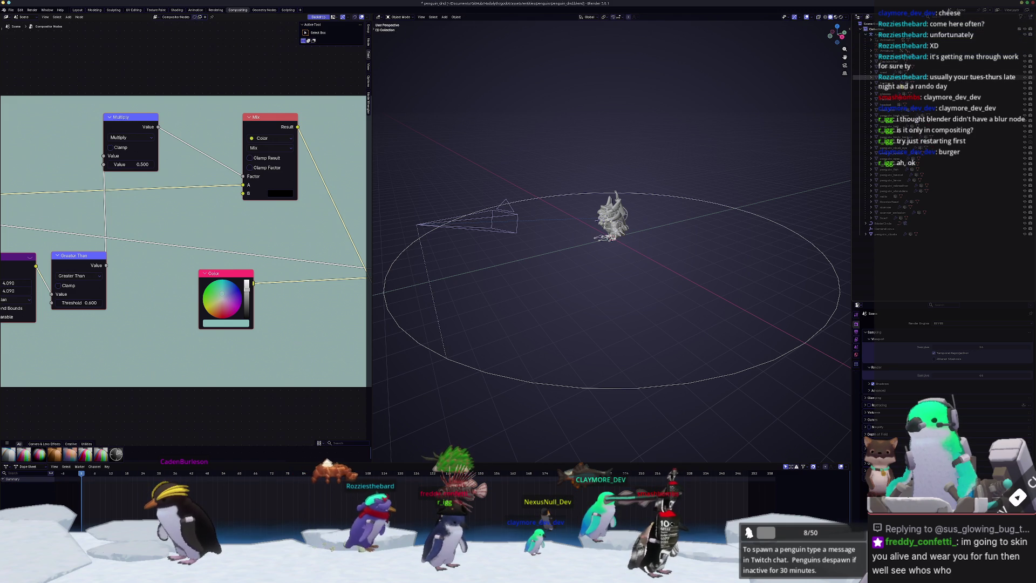
Inspect CaptainsHat, delete a leftover object, and frame the ForArm.L bone
click(871, 61)
click(875, 50)
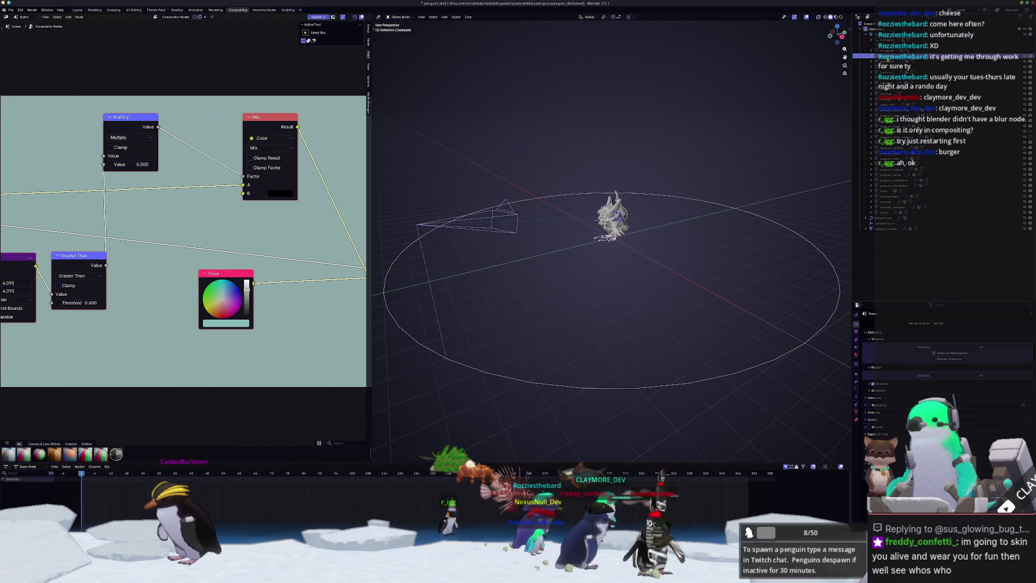
key(Delete)
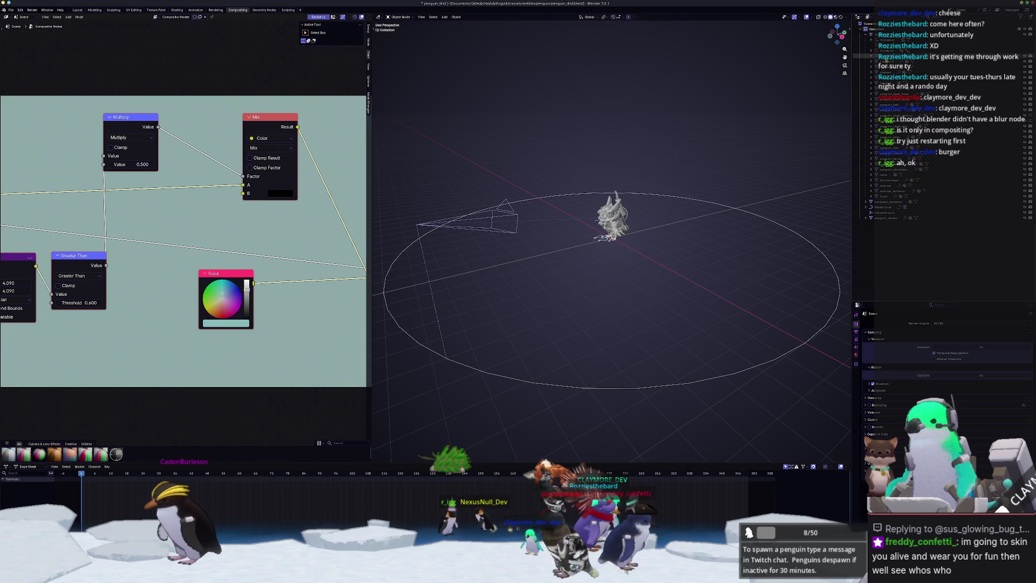
click(874, 56)
key(KP_Decimal)
Delete the glasses, other unwanted objects and penguin_body_backup
key(g)
key(z)
key(Escape)
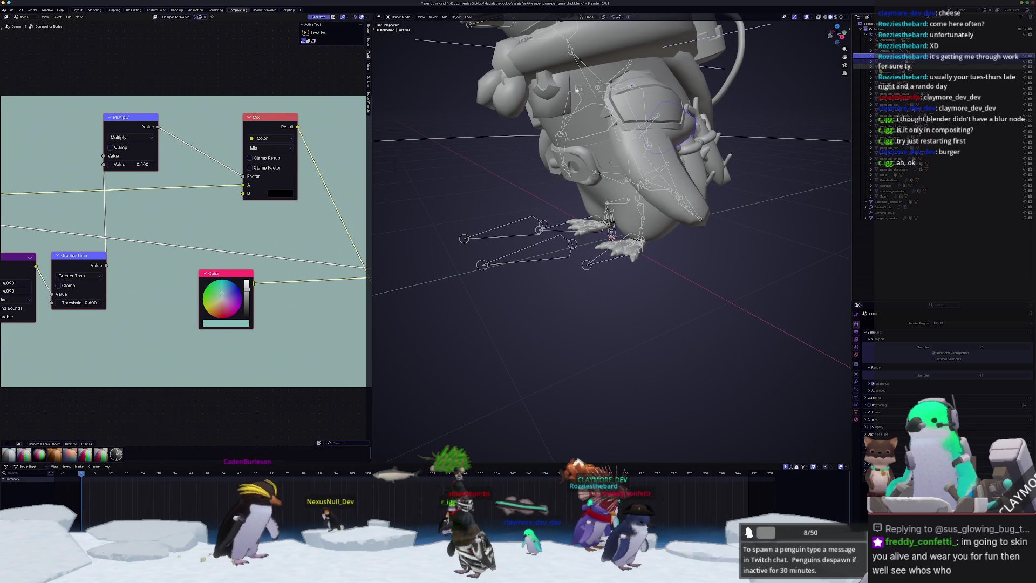
key(Delete)
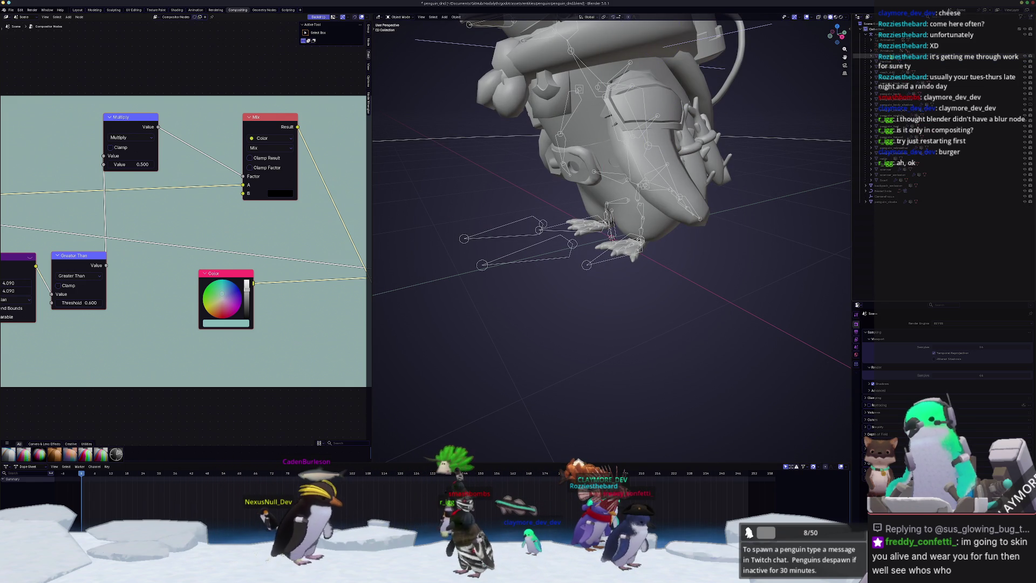
key(Delete)
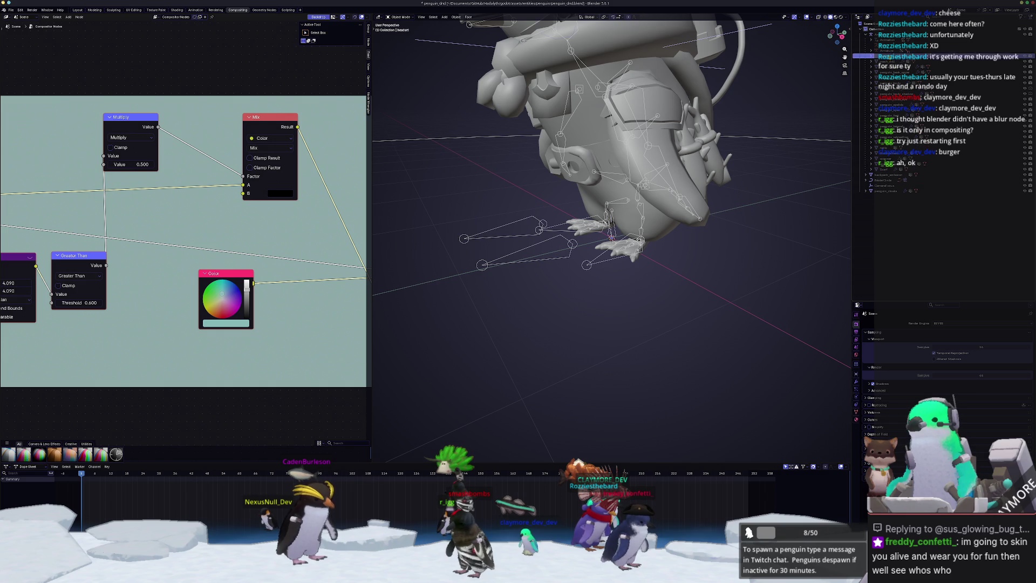
key(Delete)
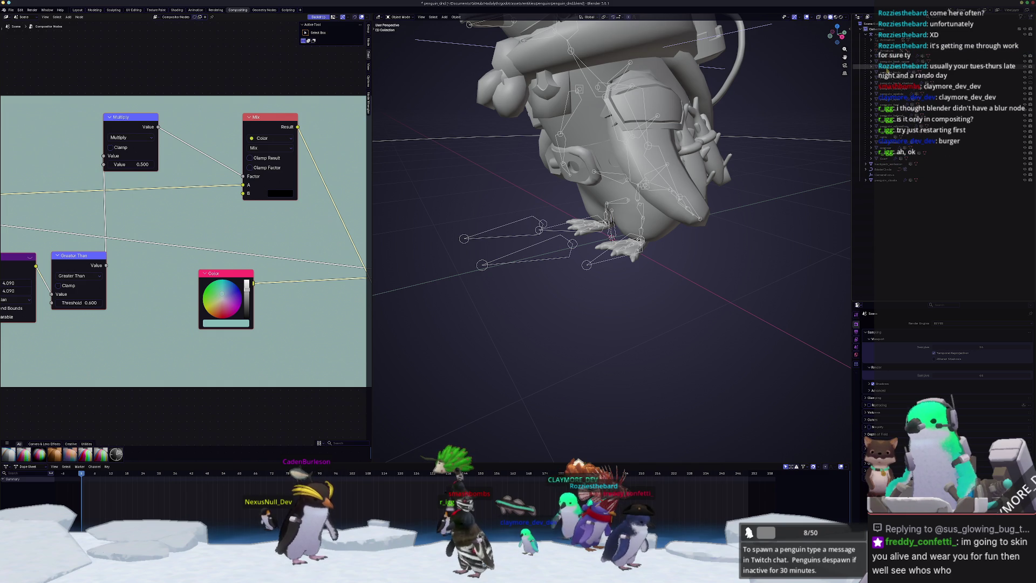
click(887, 67)
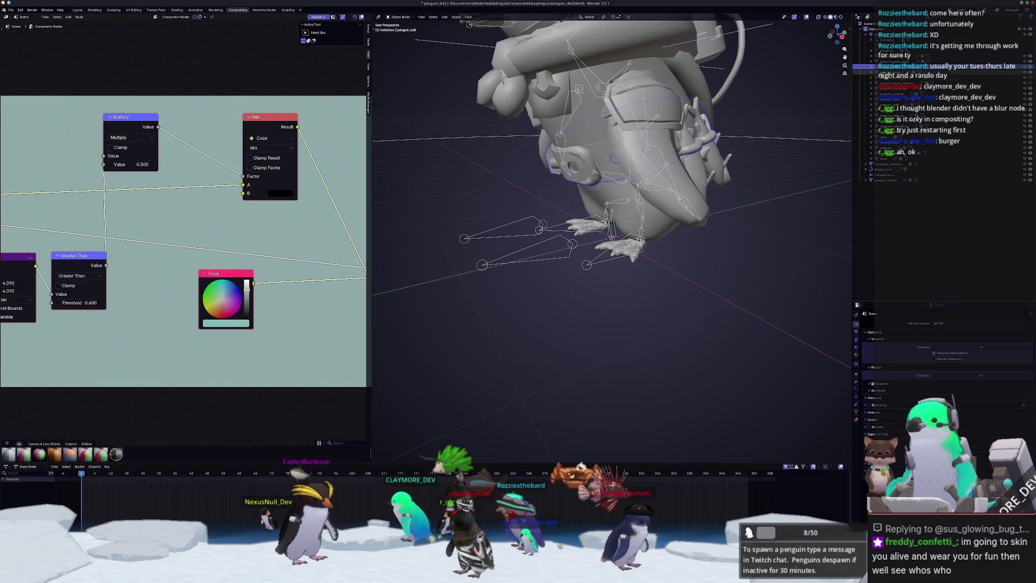
click(889, 78)
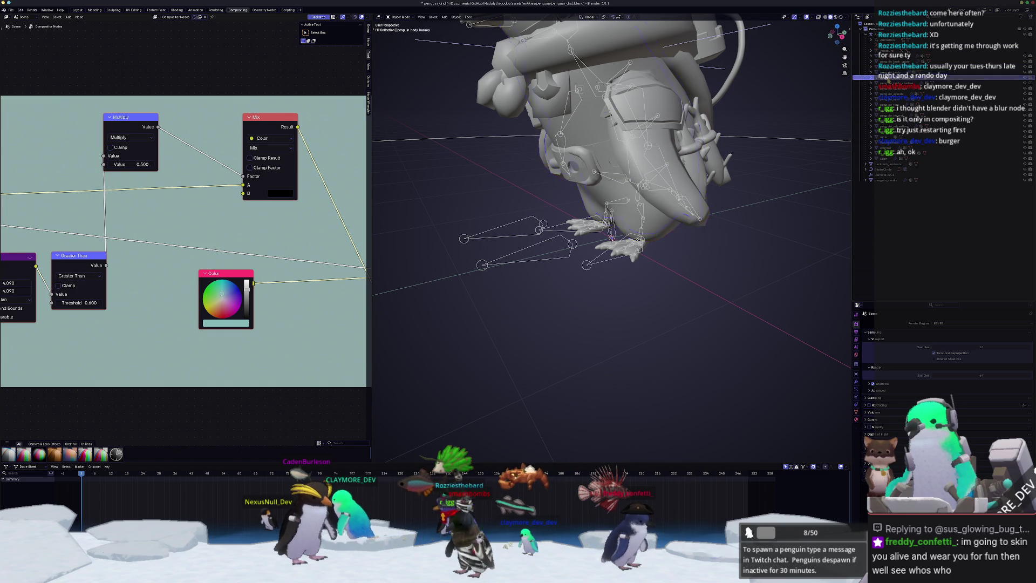
key(x)
Review penguin_body_shadow, penguin_cloak_eye, penguin_eyelids and penguin_fish in the Outliner
click(893, 78)
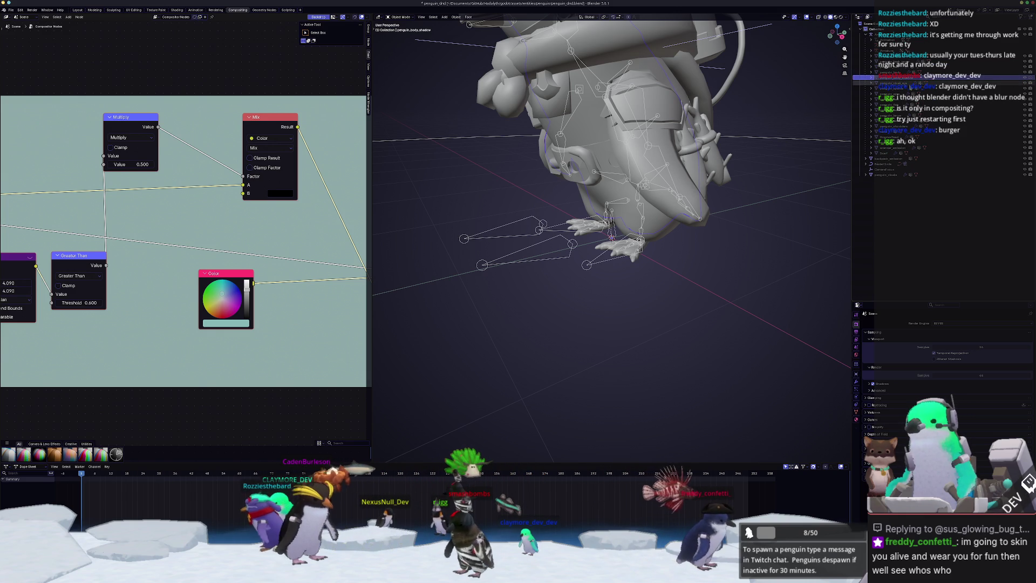
click(893, 83)
mouse_move(837, 162)
middle_down()
mouse_move(782, 134)
mouse_move(815, 116)
middle_up()
click(894, 88)
click(893, 94)
click(893, 99)
click(893, 104)
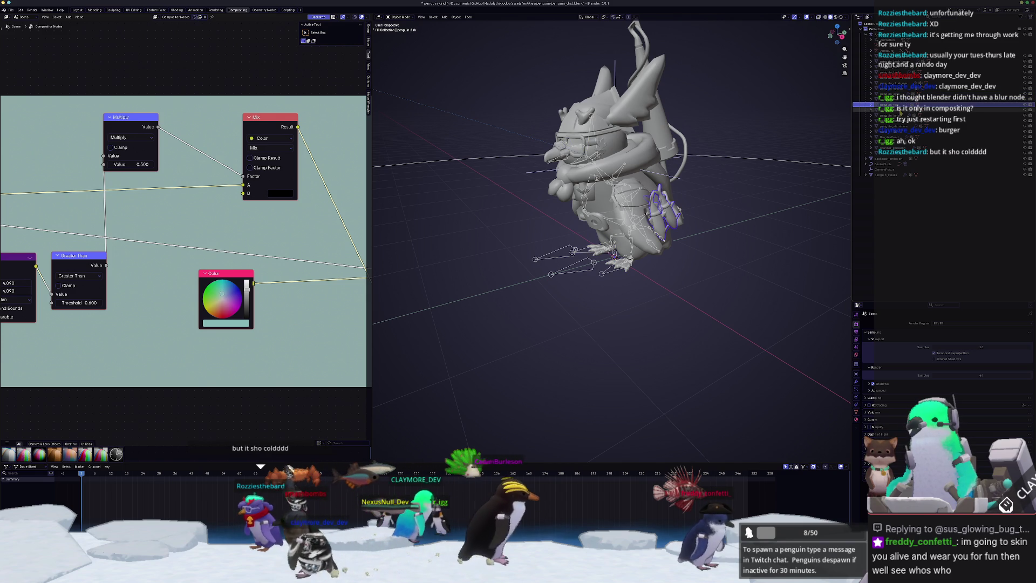
Step through the Outliner objects and delete the radio
click(893, 109)
click(893, 114)
click(894, 120)
click(894, 115)
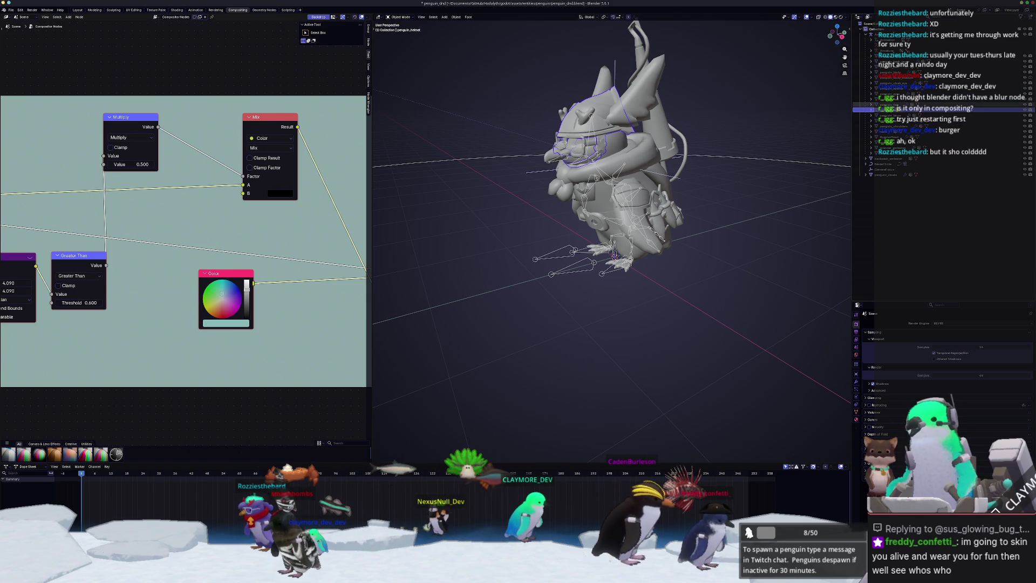
click(893, 109)
click(894, 103)
click(893, 115)
click(893, 120)
click(894, 126)
key(x)
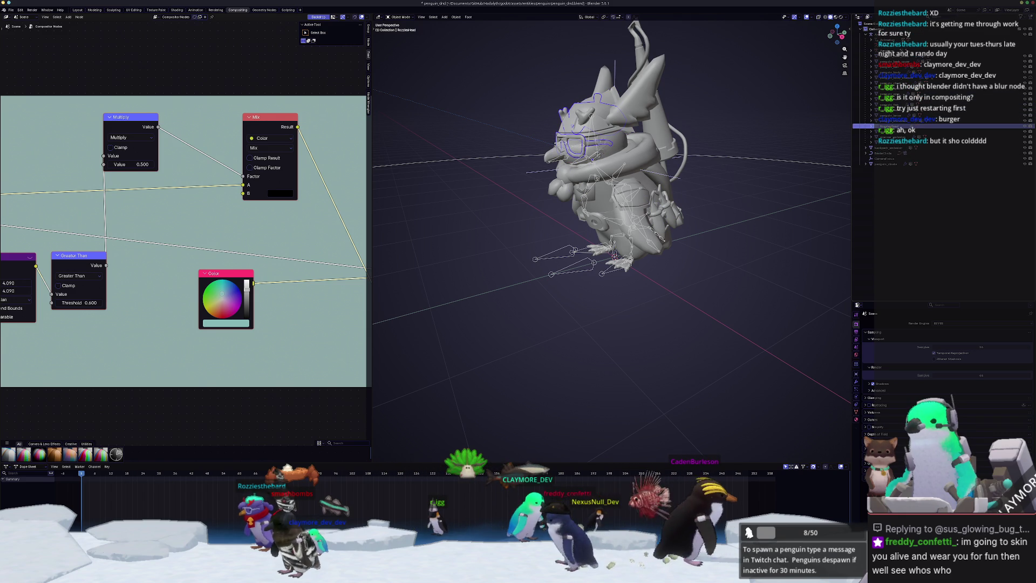
Delete the scanner and one more unneeded object
click(891, 126)
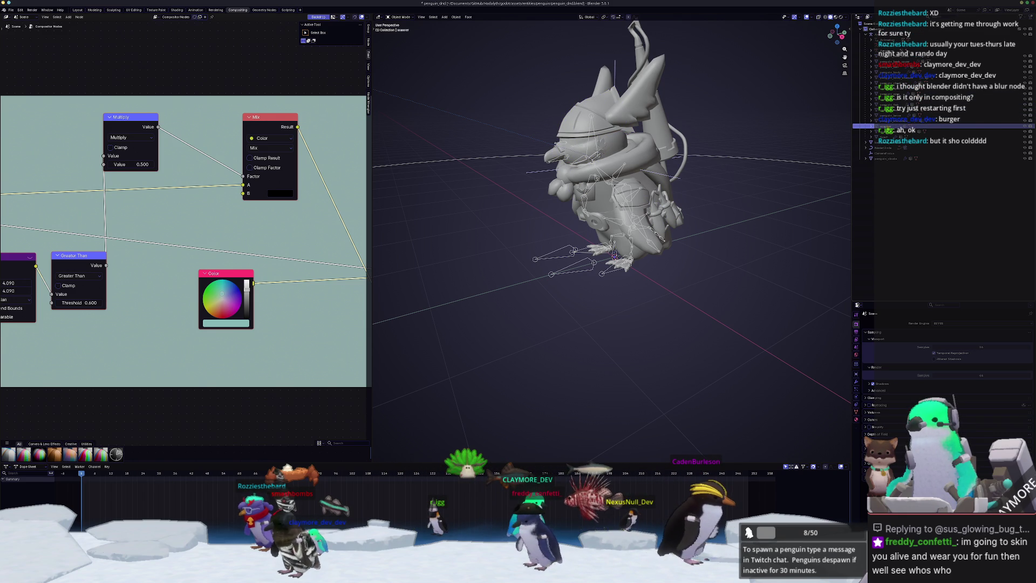
key(x)
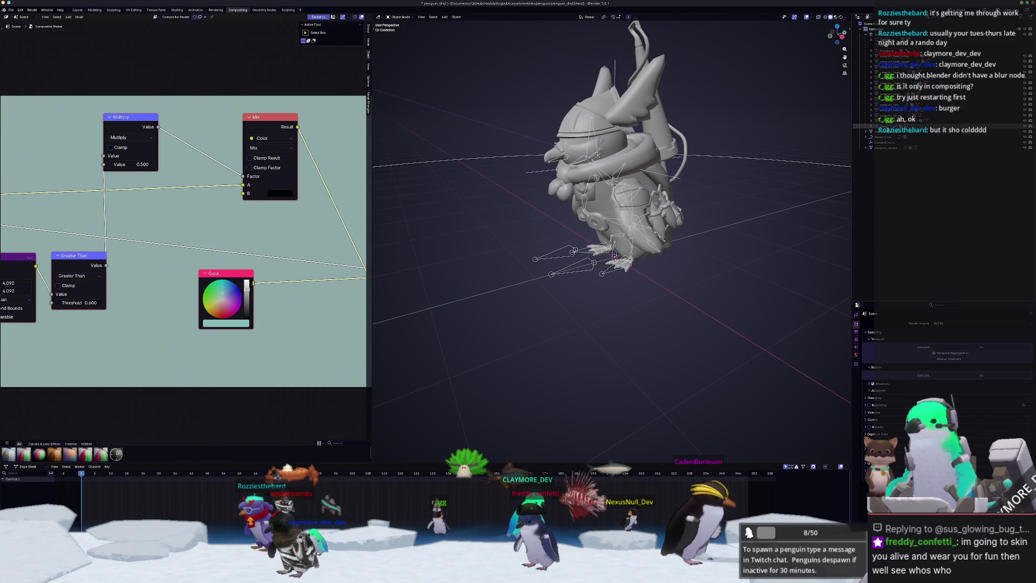
click(891, 126)
key(x)
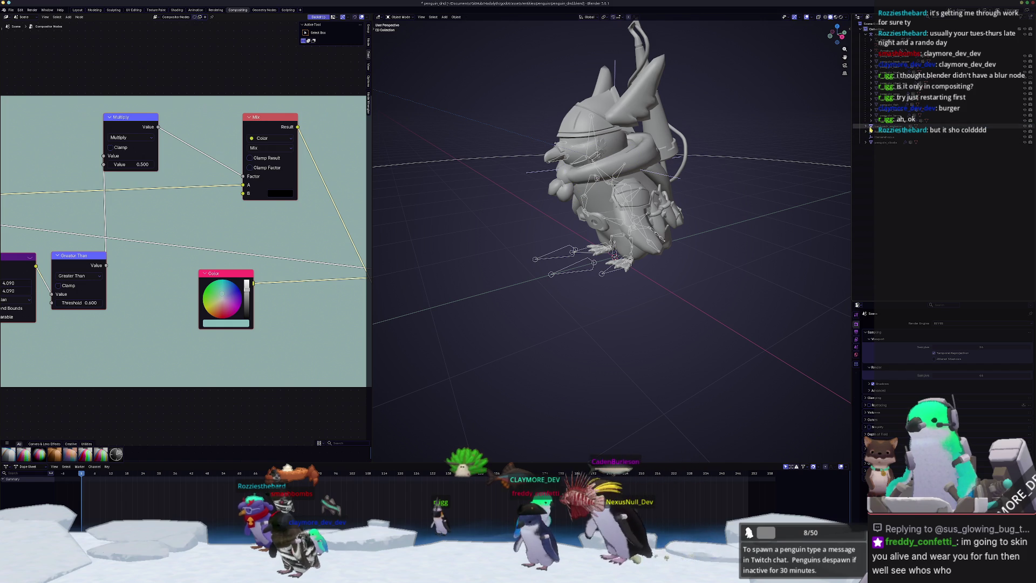
Expand penguin_cloaks and show its Armature modifier in the Modifier properties
click(884, 137)
click(866, 137)
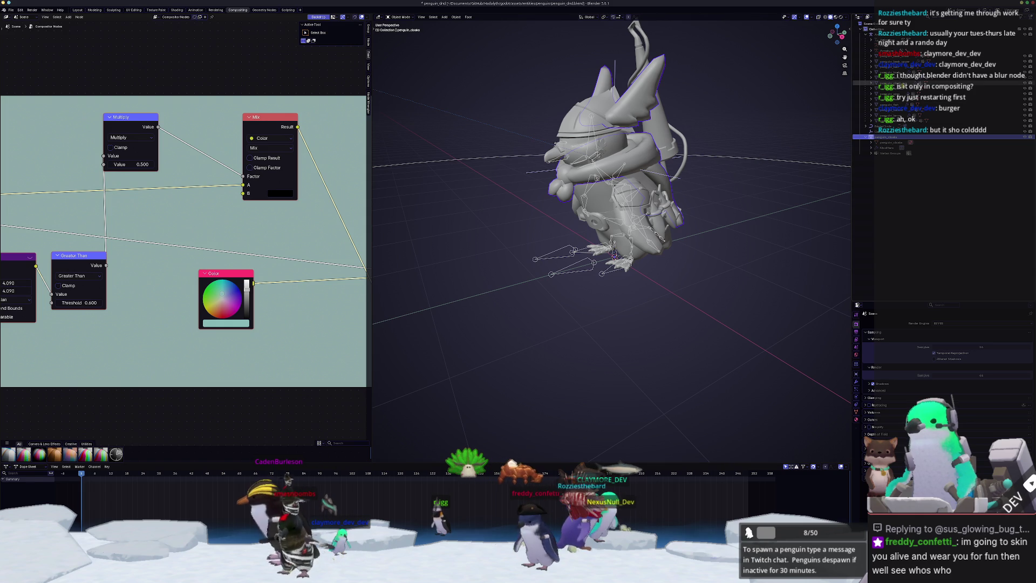
click(856, 384)
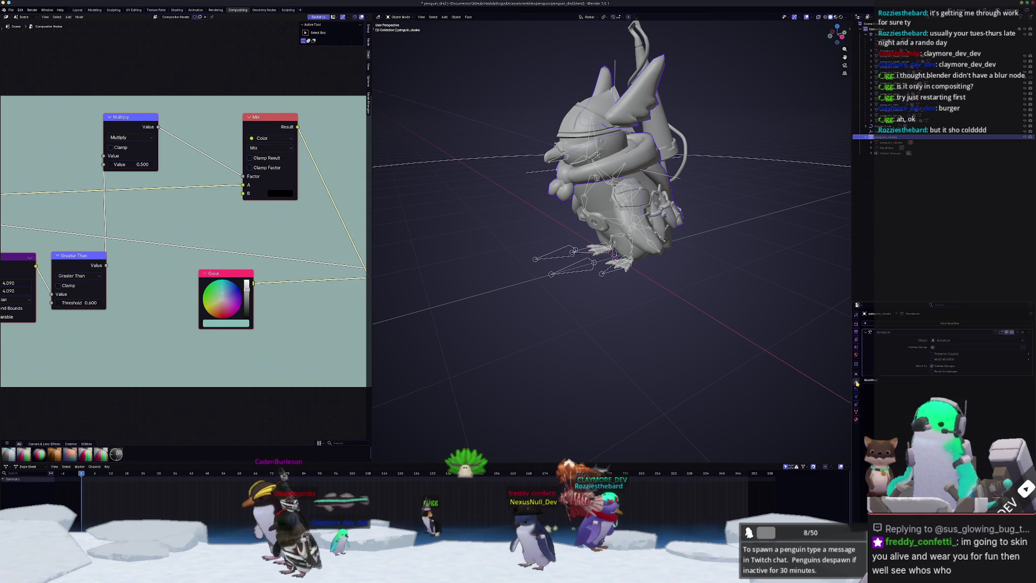
Parent the penguin meshes to the armature with Armature Deform
scroll(664, 310, down, 2)
click(575, 260)
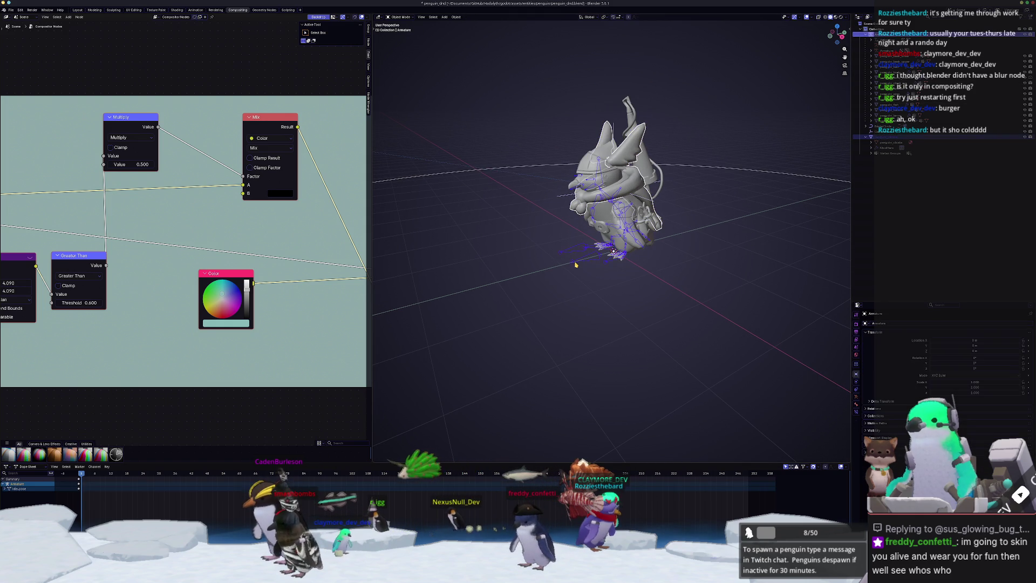
key(ctrl+p)
key(Down)
key(Down)
key(Down)
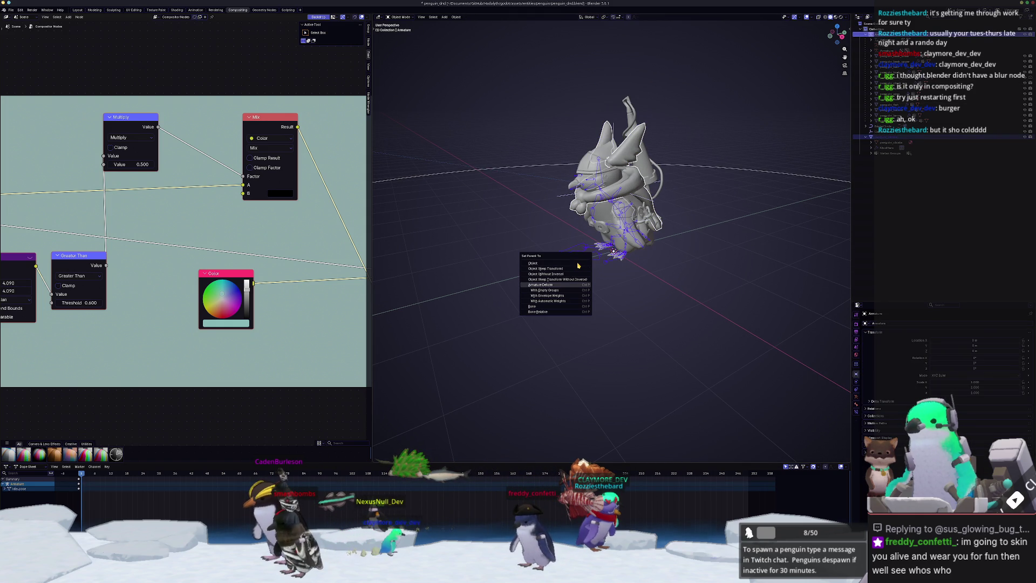
key(Return)
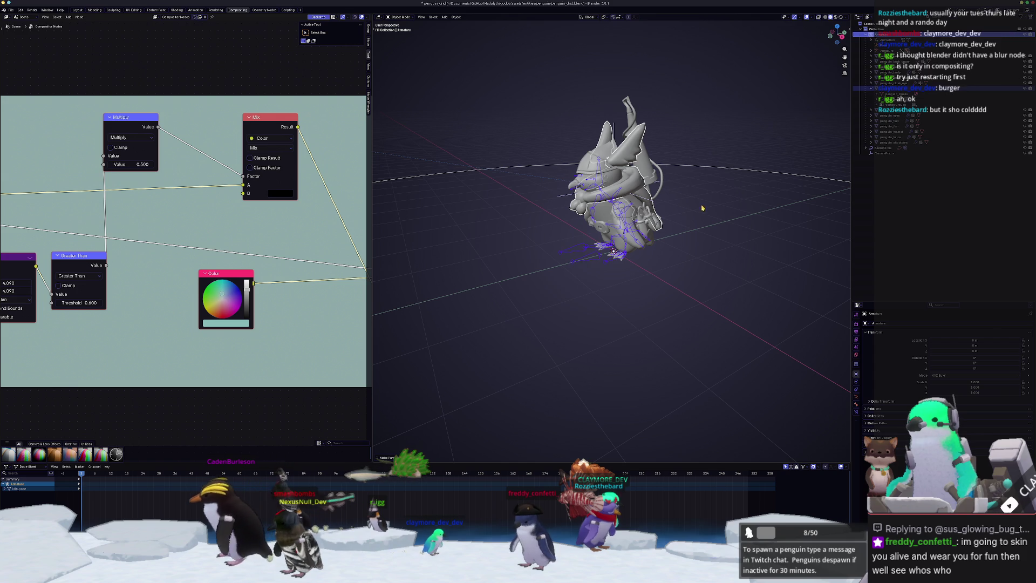
Select the armature, play the animation, and view it through the scene camera
click(616, 248)
click(585, 264)
key(space)
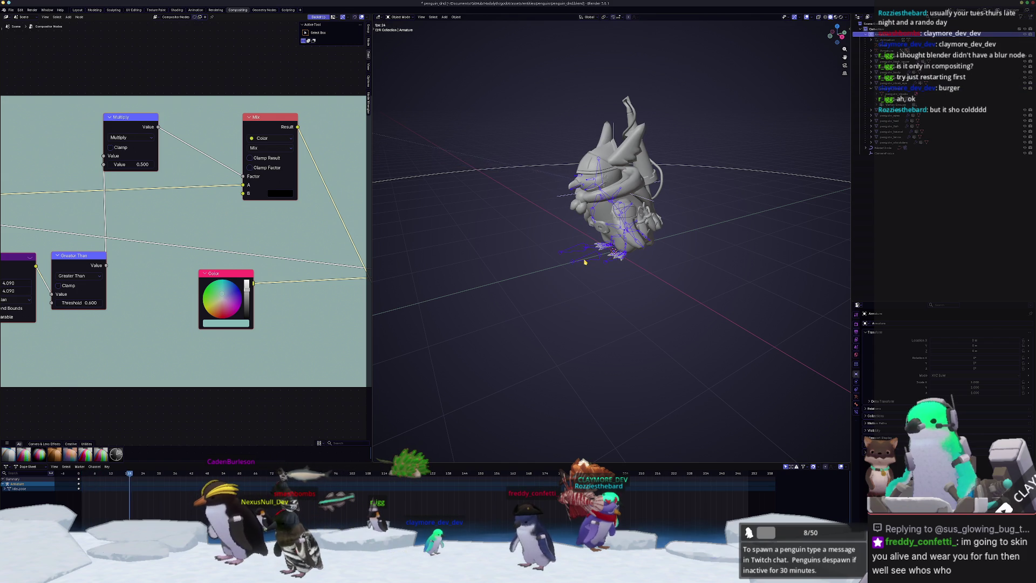
middle_drag(610, 262, 594, 230)
key(KP_0)
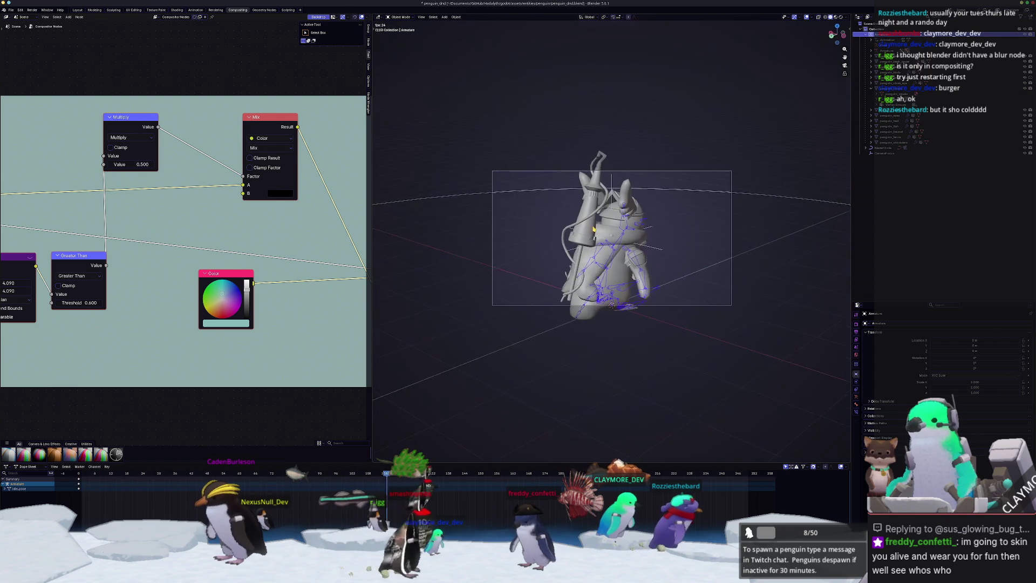
Switch to Material Preview shading and set the render resolution to 1080 × 1080
click(840, 18)
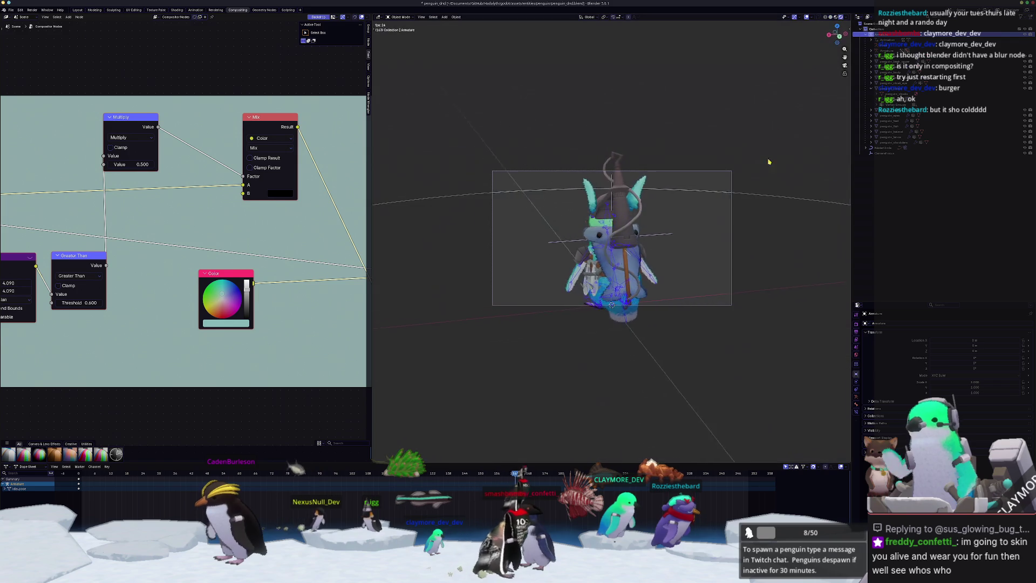
scroll(758, 258, up, 3)
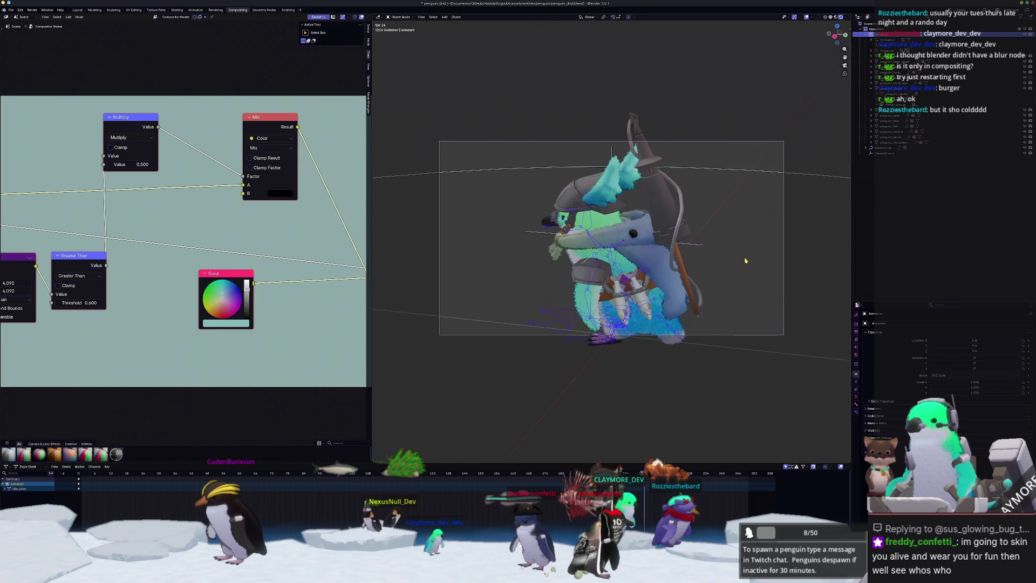
click(857, 332)
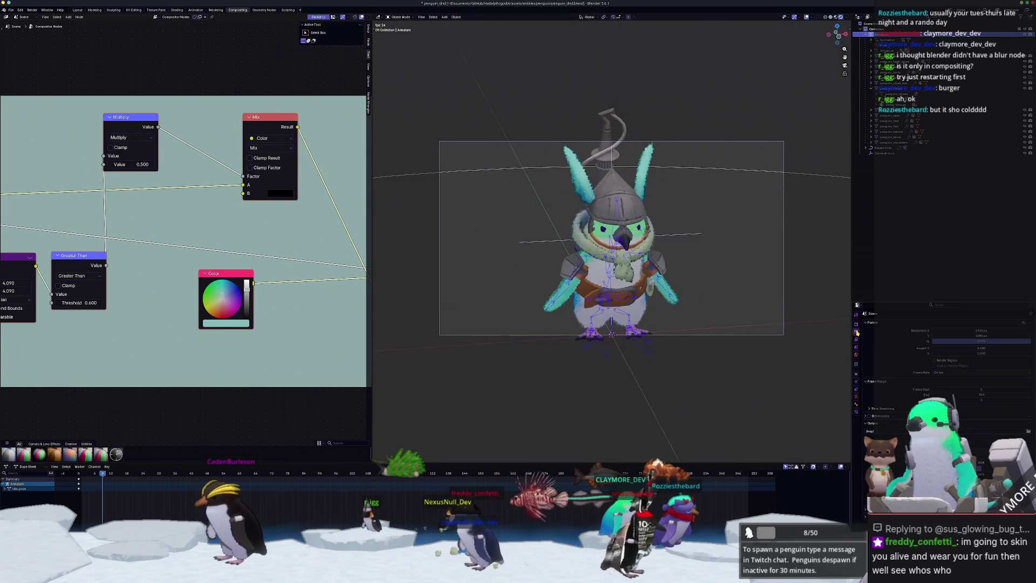
drag(970, 329, 968, 335)
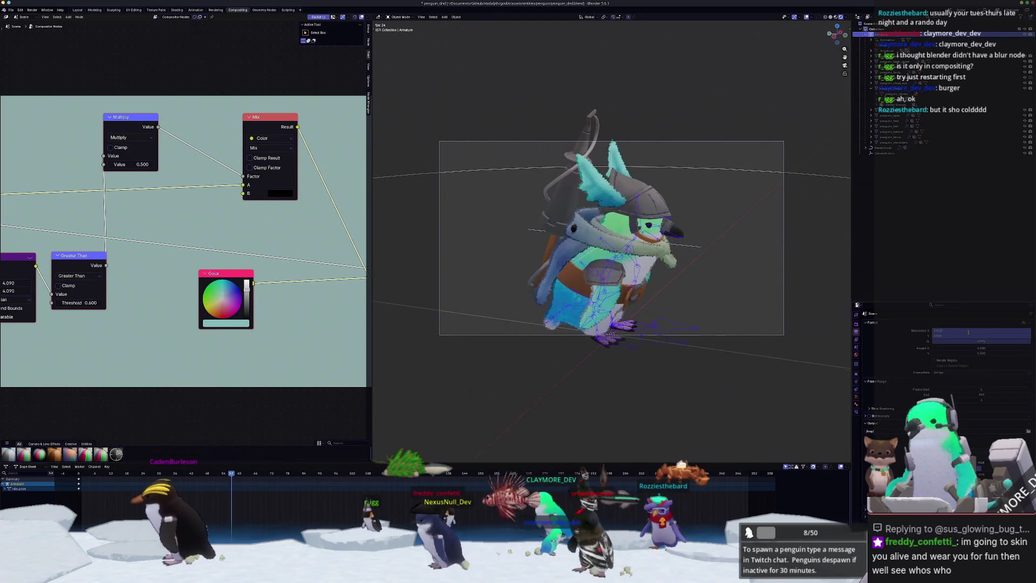
text(1080)
key(Return)
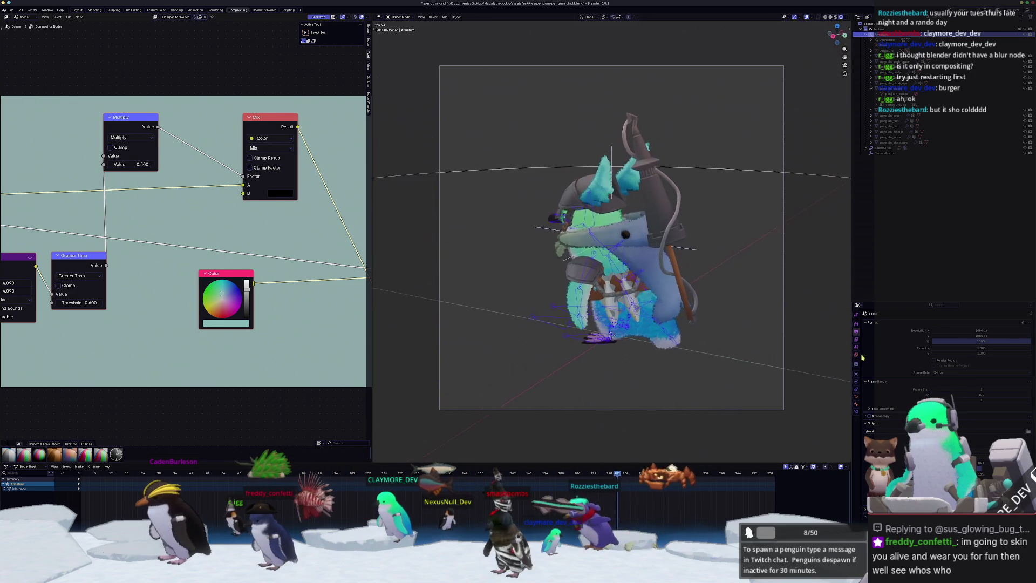
Set the viewport shading Compositor option to Always
click(856, 324)
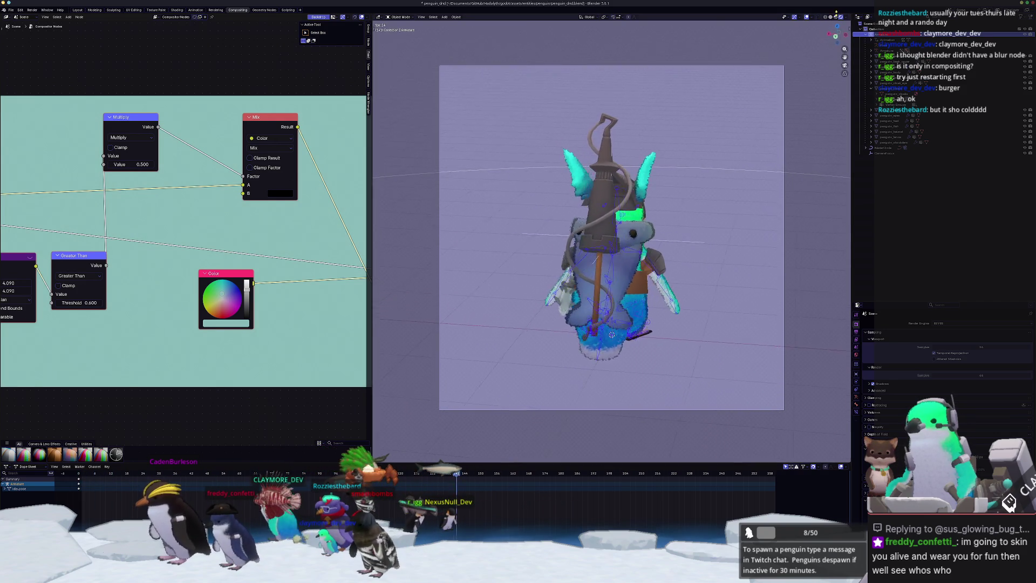
click(846, 17)
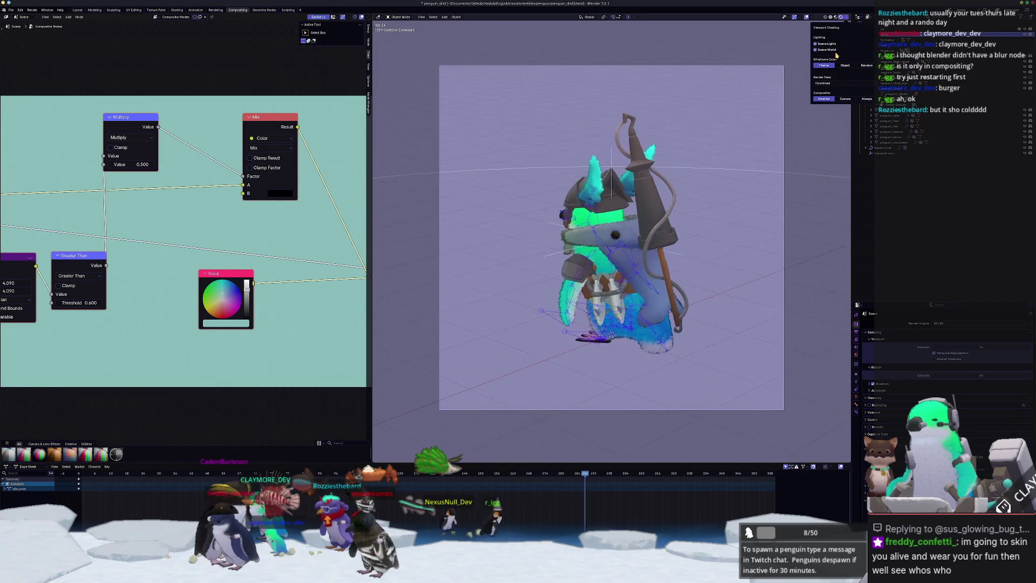
click(866, 99)
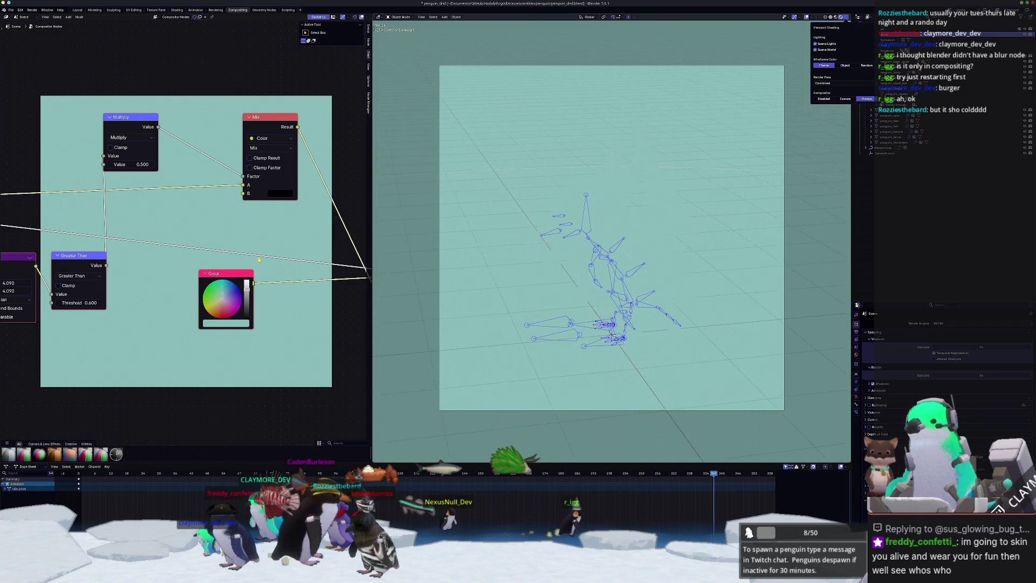
Pan across the compositor node tree from the Mix node to the Render Layers node
click(857, 338)
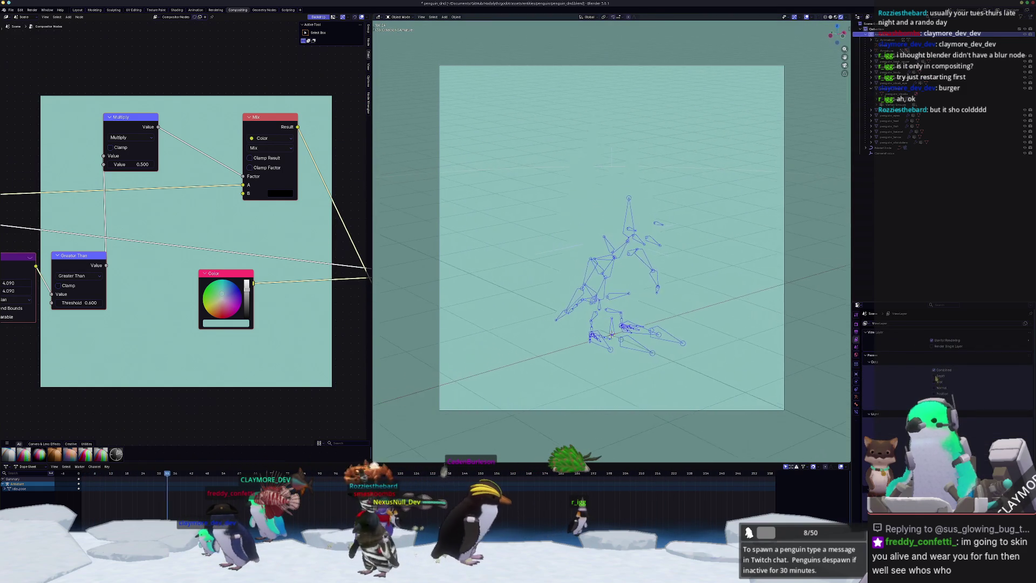
scroll(169, 346, down, 3)
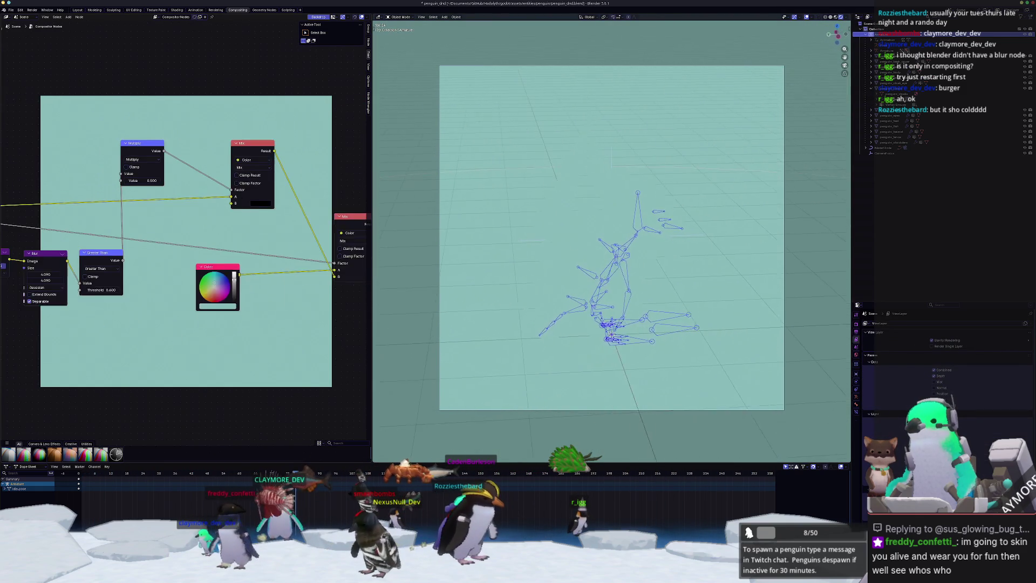
ctrl+scroll(164, 243, left, 5)
middle_drag(164, 243, 154, 246)
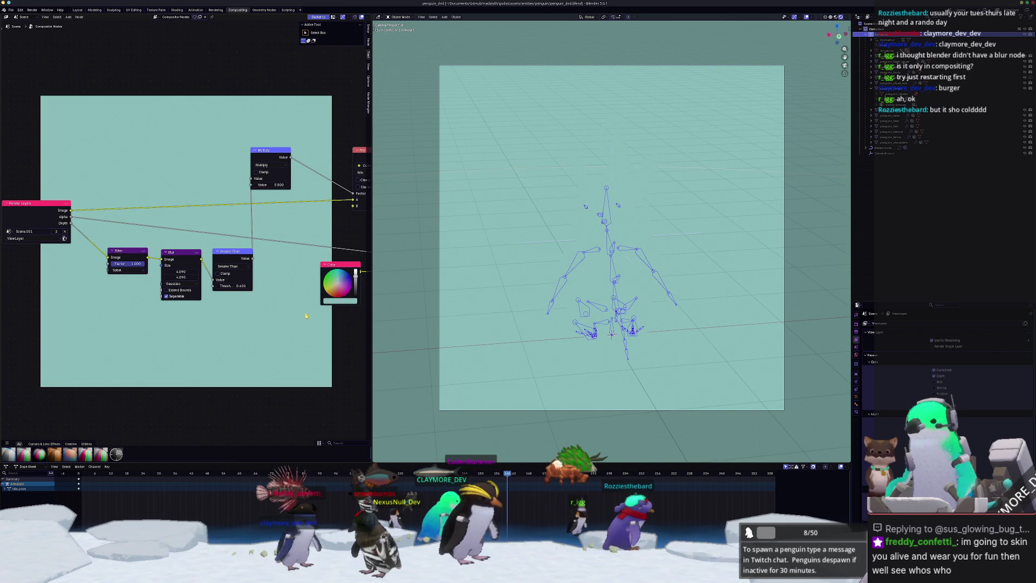
scroll(306, 316, down, 3)
middle_drag(305, 316, 265, 321)
scroll(256, 322, up, 2)
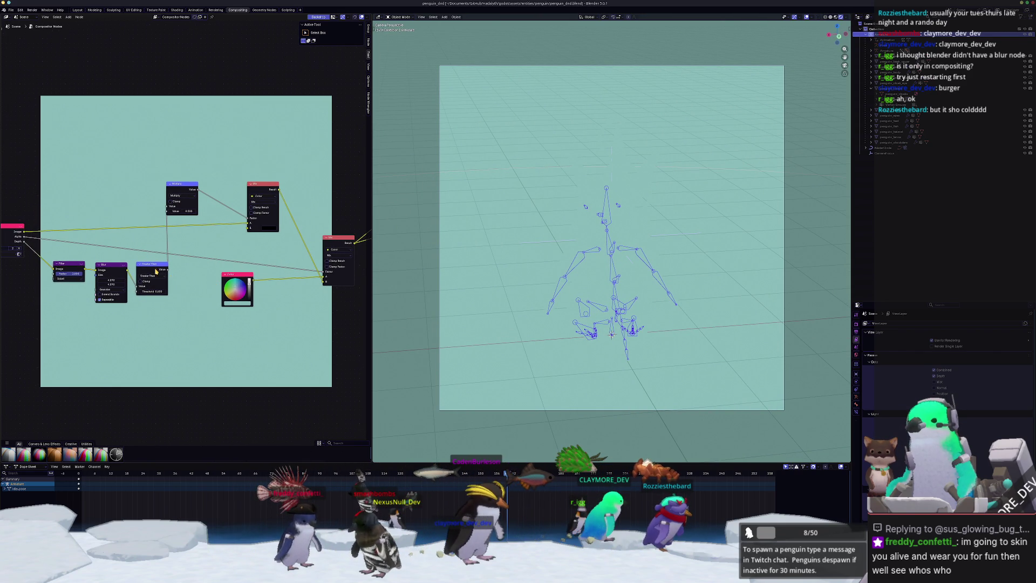
mouse_move(155, 271)
middle_down()
mouse_move(37, 270)
mouse_move(253, 284)
mouse_move(235, 274)
middle_up()
middle_drag(152, 259, 138, 257)
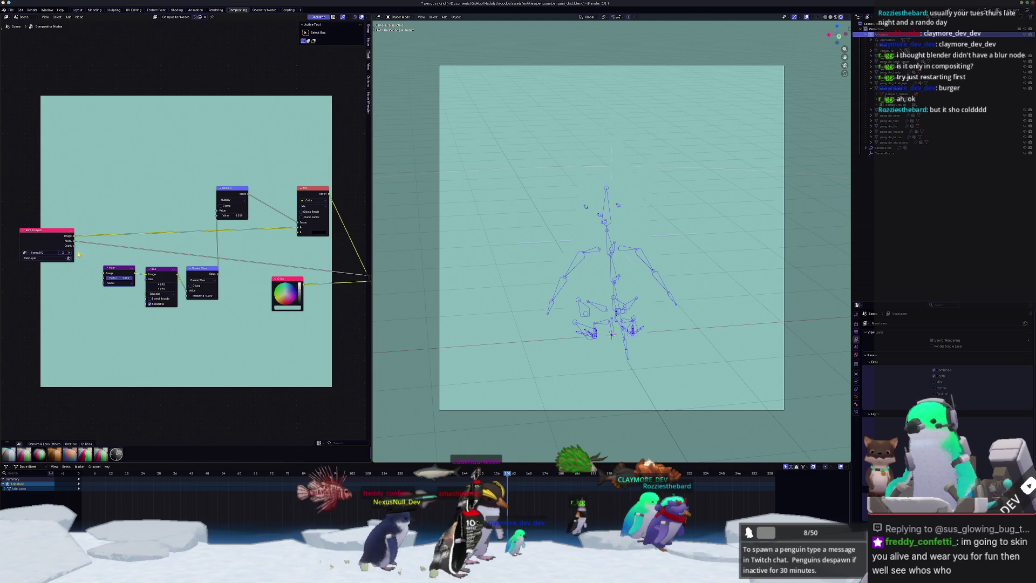
Link Render Layers Depth to the Filter node's Image input, then go to the render workspace
drag(75, 247, 104, 273)
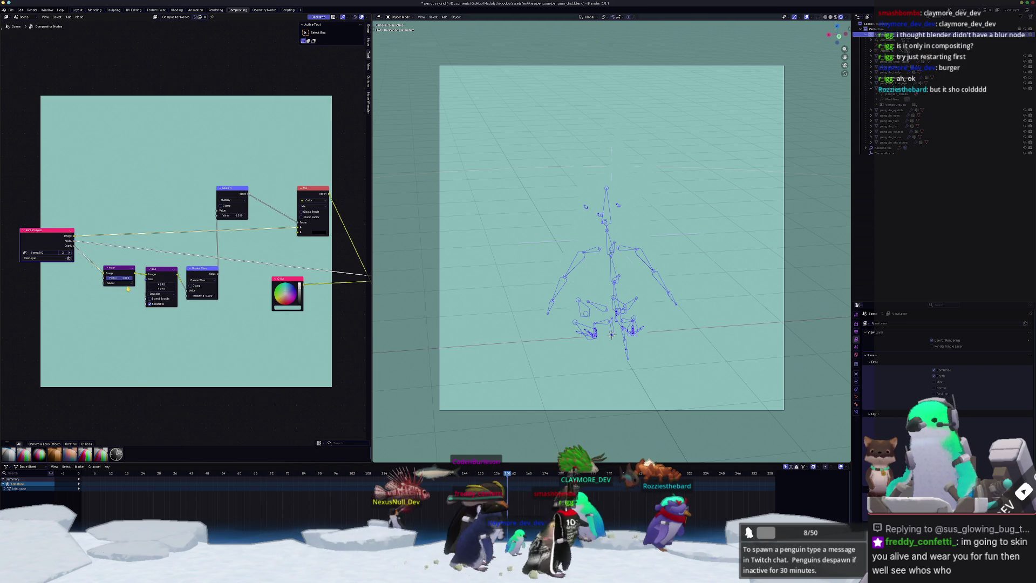
scroll(302, 324, down, 1)
middle_drag(342, 311, 231, 322)
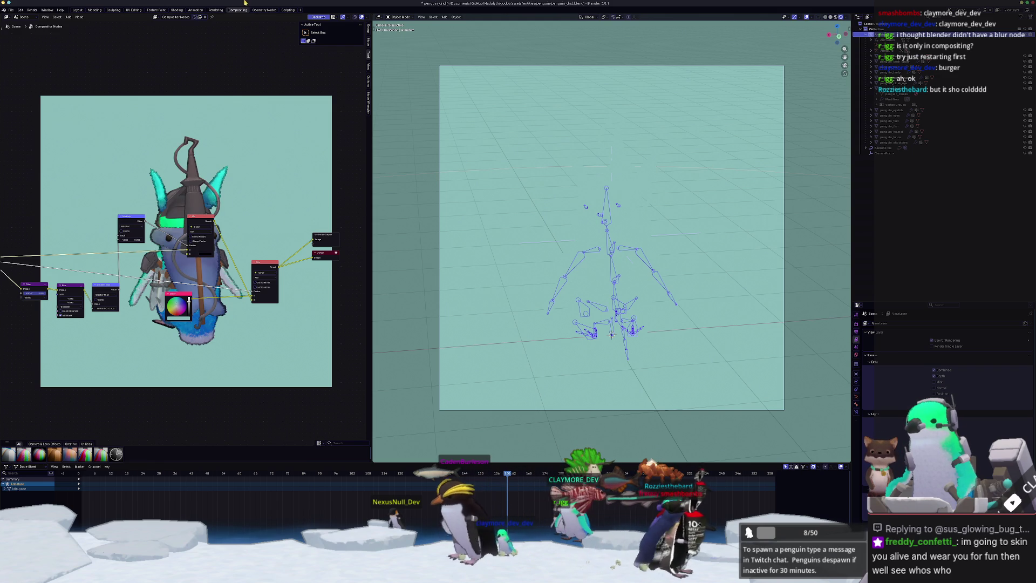
click(262, 11)
click(216, 10)
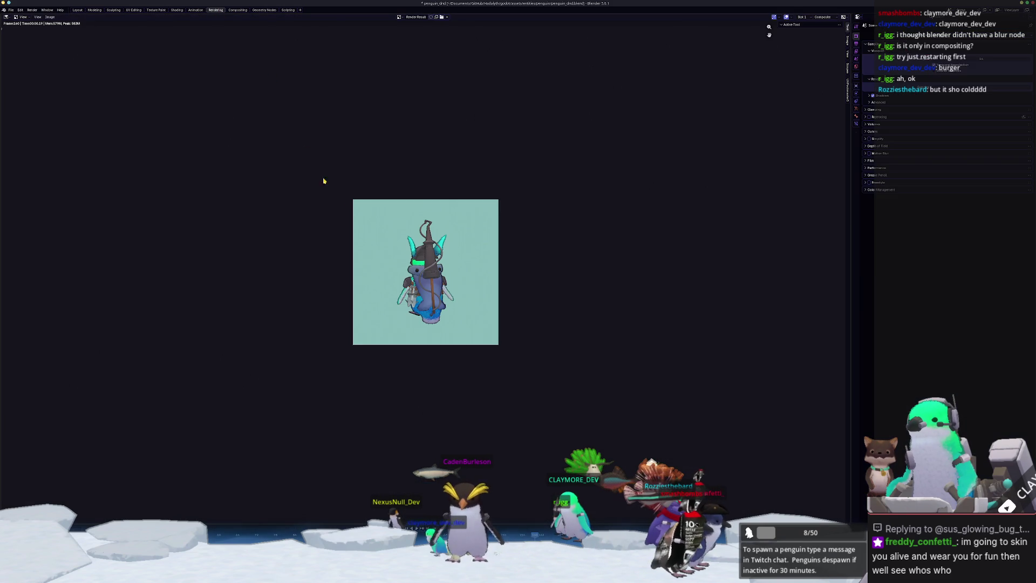
Set the output Media Type to Video with an MPEG-4 container
scroll(415, 257, down, 1)
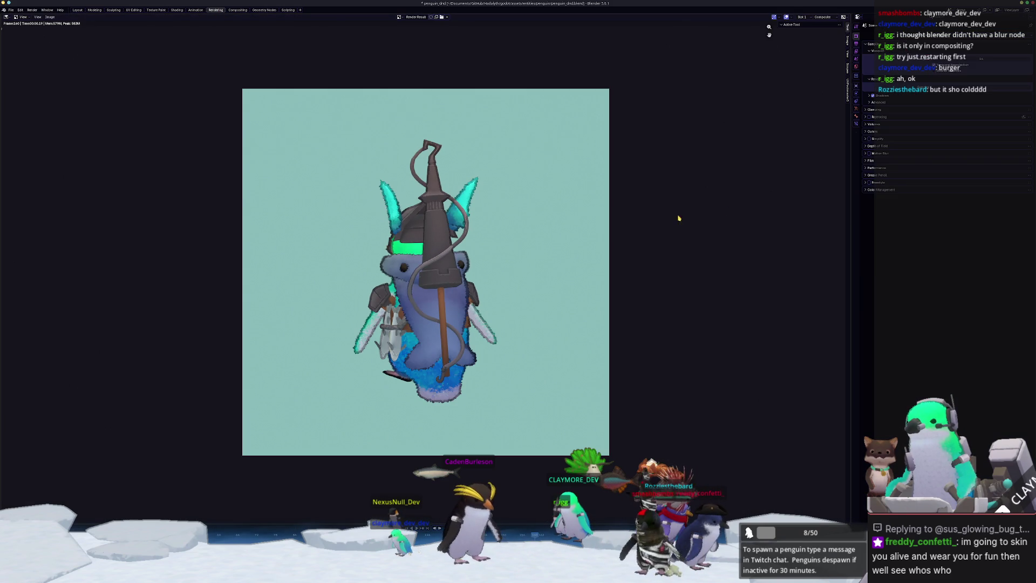
click(857, 47)
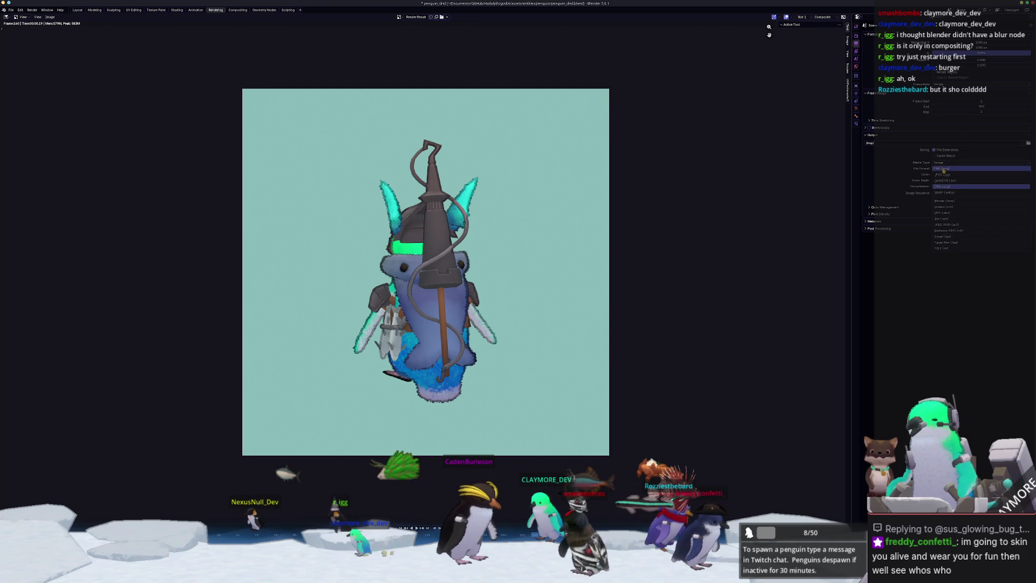
click(945, 163)
click(942, 180)
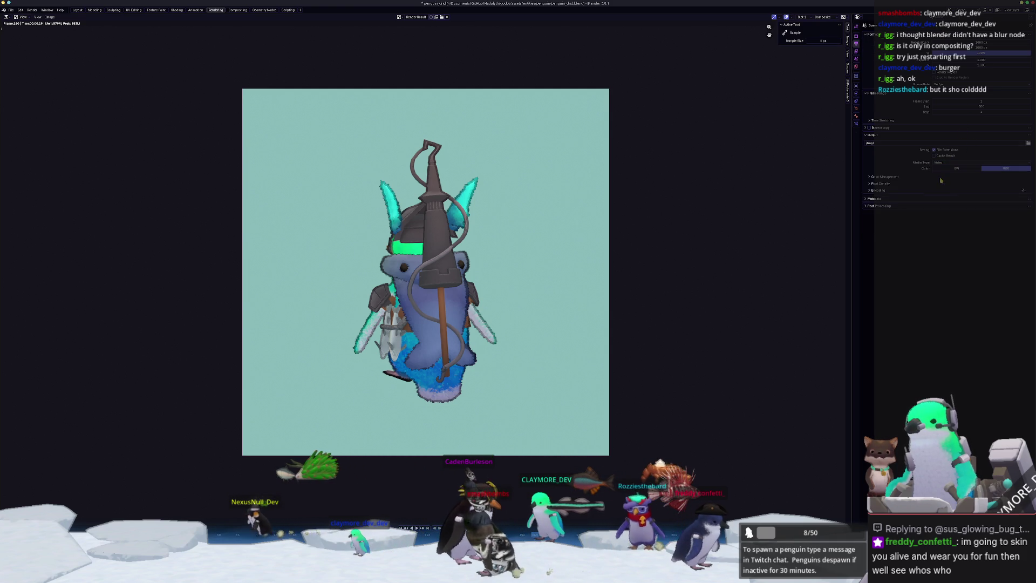
click(888, 176)
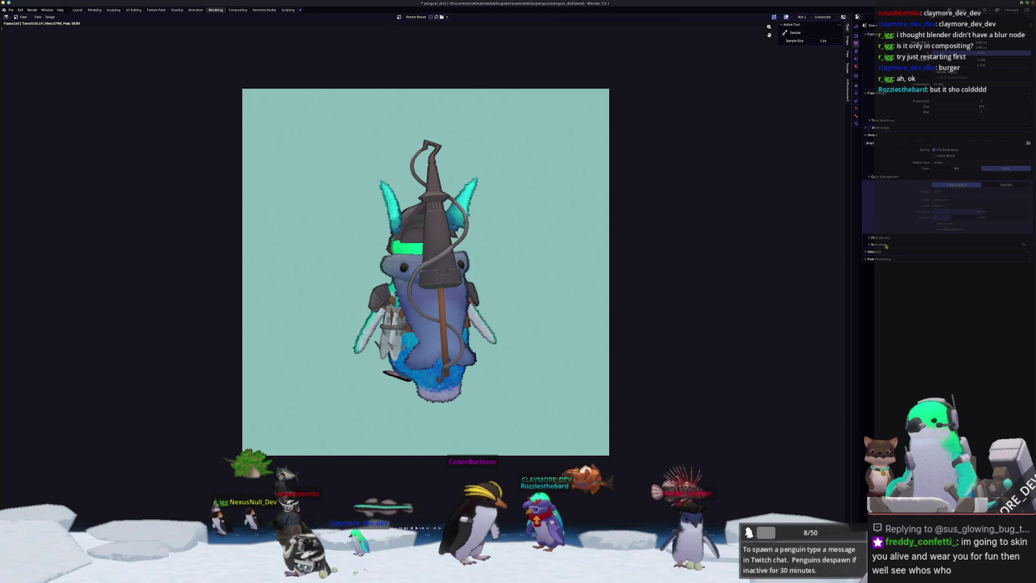
click(956, 244)
click(958, 253)
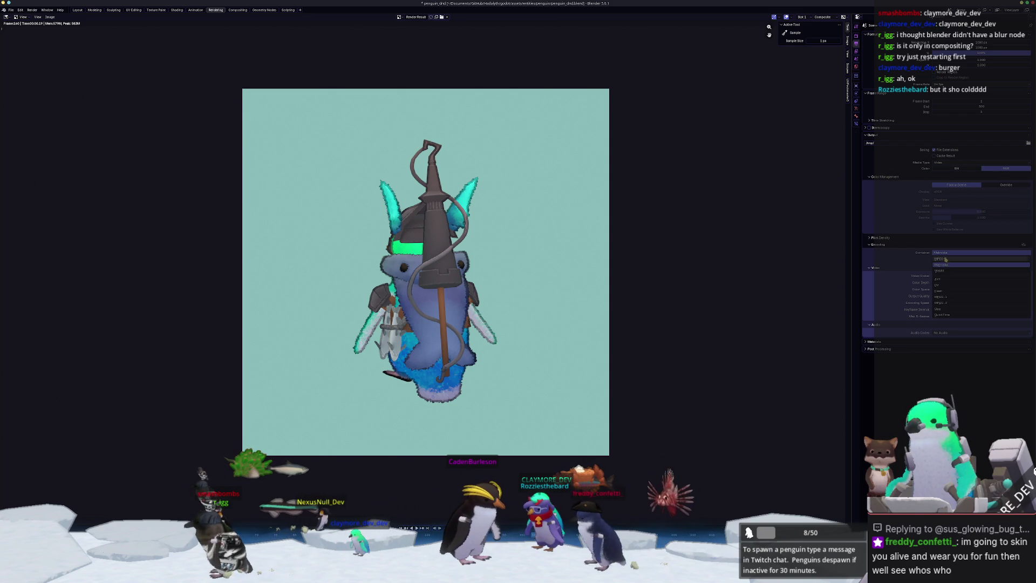
click(950, 261)
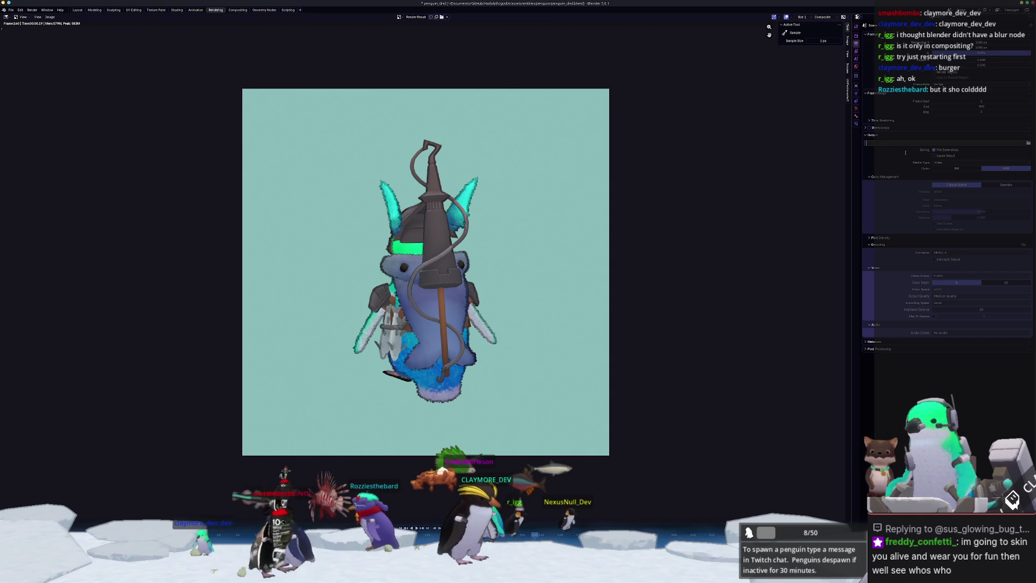
Set the render output path to the Downloads folder through the file browser
click(1028, 144)
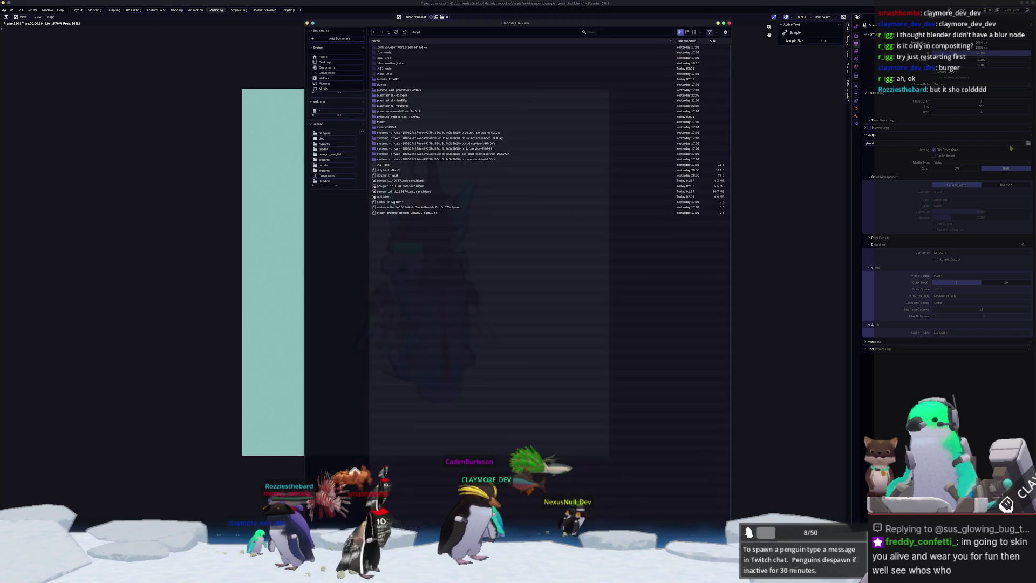
click(327, 71)
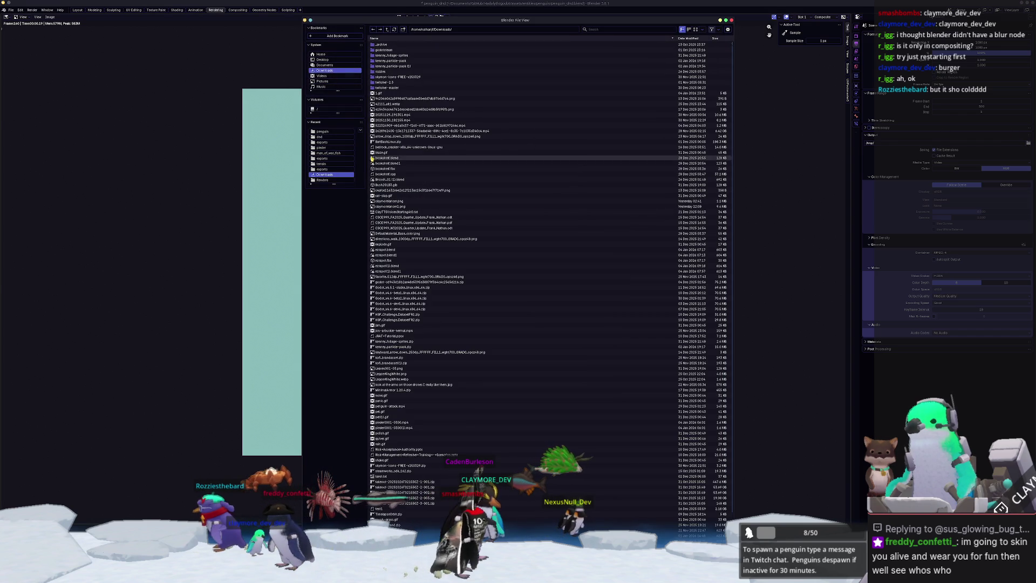
key(Return)
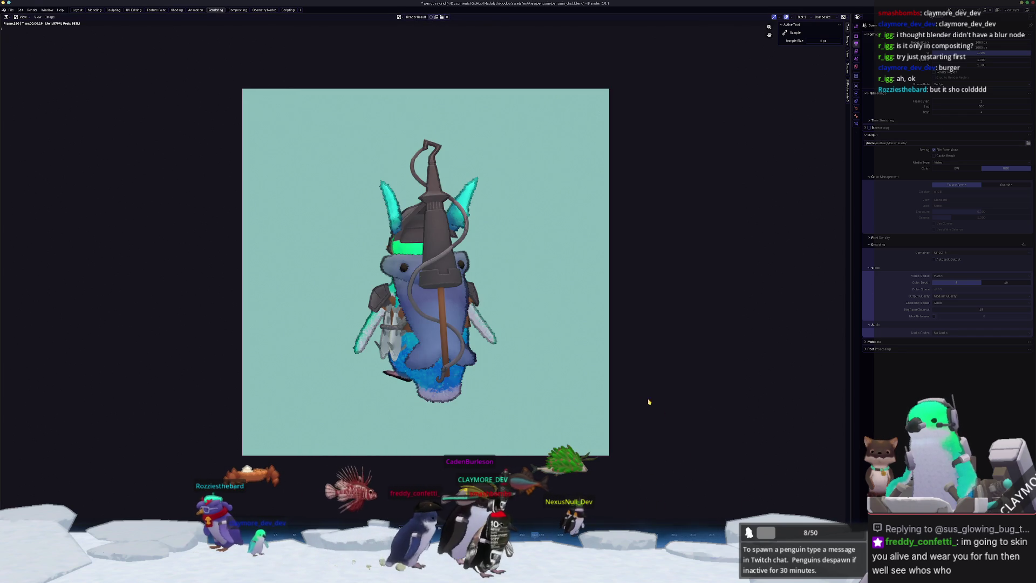
click(32, 10)
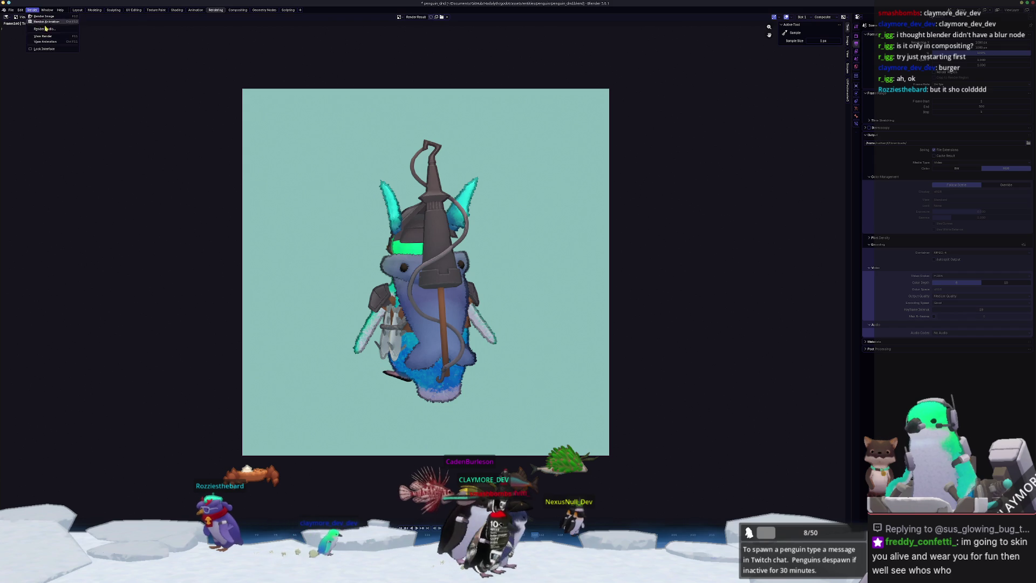
Start the animation render, then switch to Godot's Project Manager and select HADALYTH
click(54, 22)
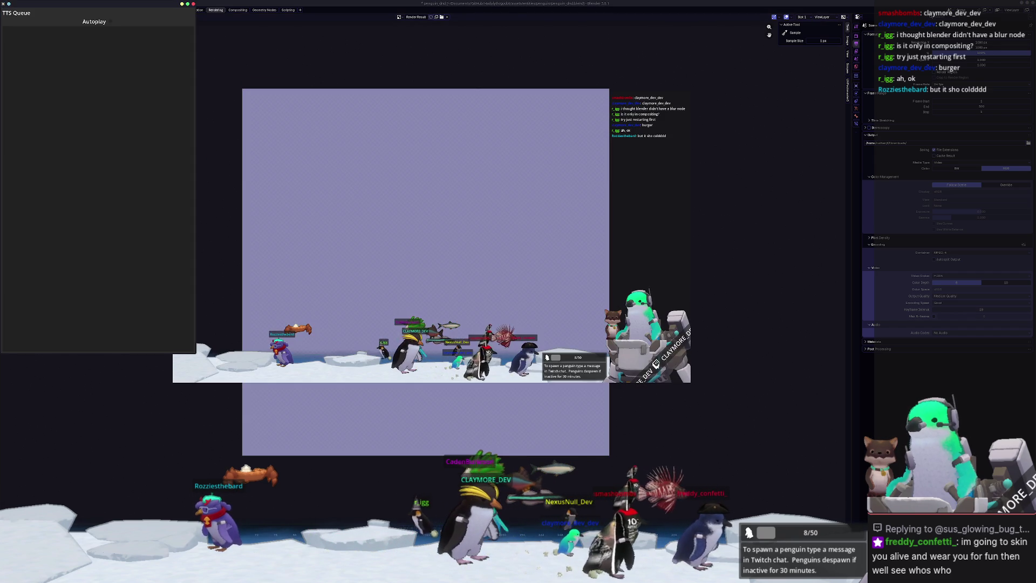
key(alt+Tab)
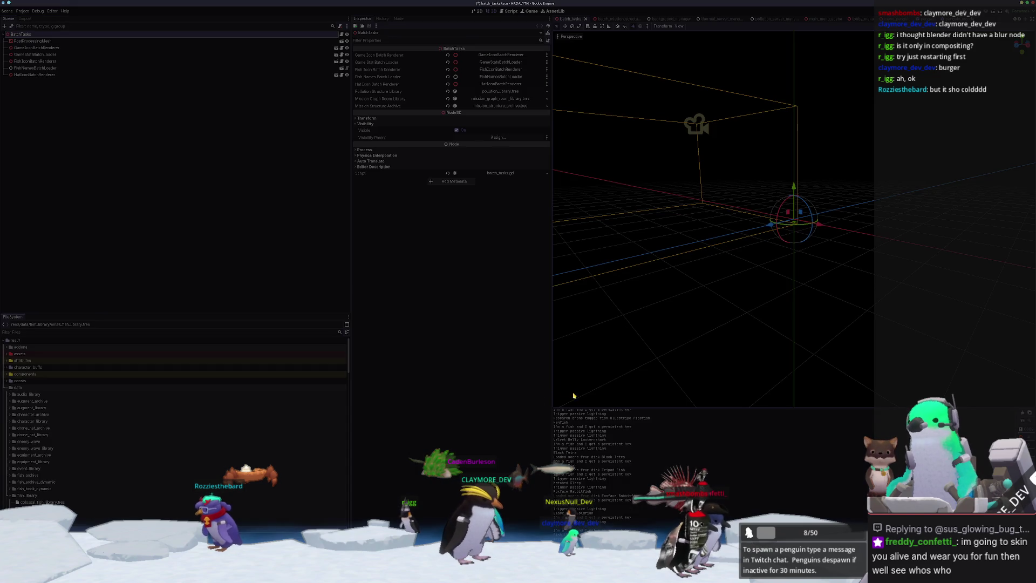
right_click(620, 523)
click(619, 523)
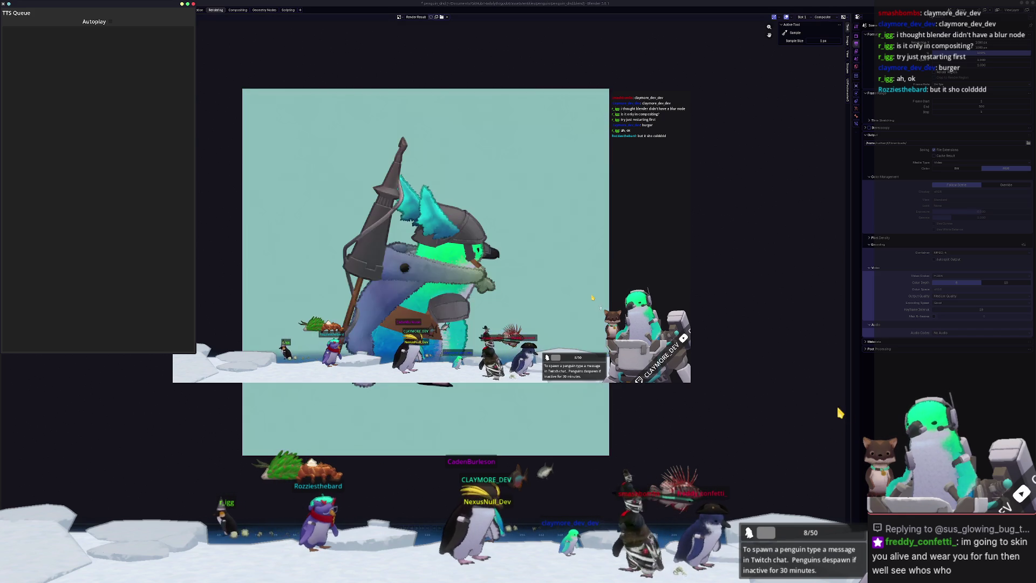
click(462, 223)
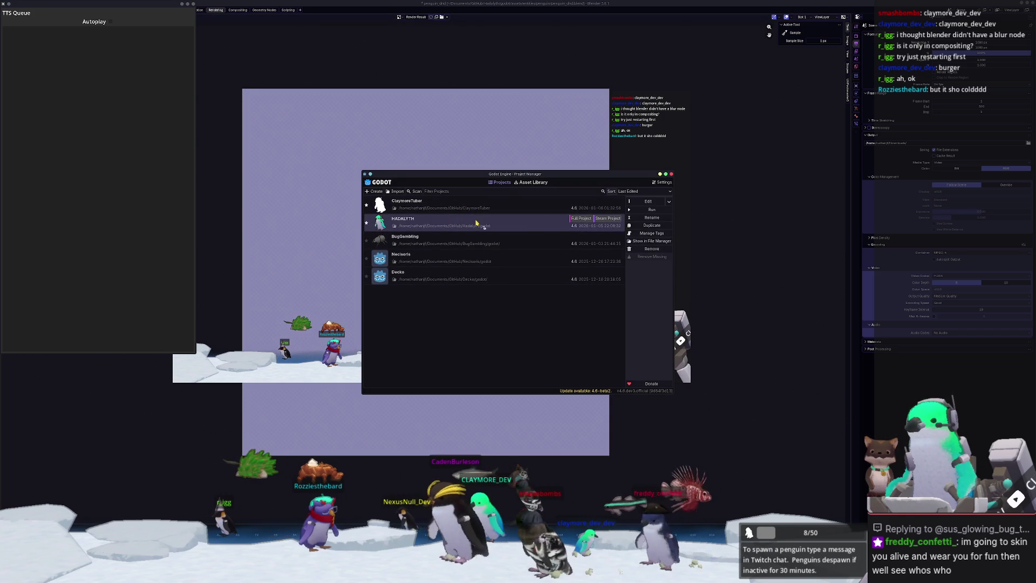
Open the ClaymoreTuber project in the Godot editor from the Project Manager
click(651, 210)
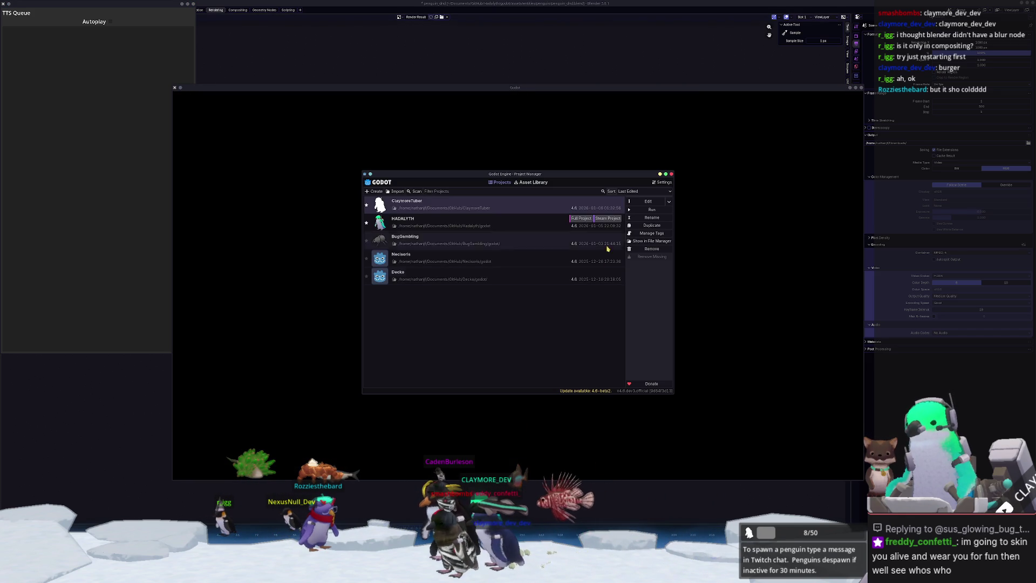
click(654, 204)
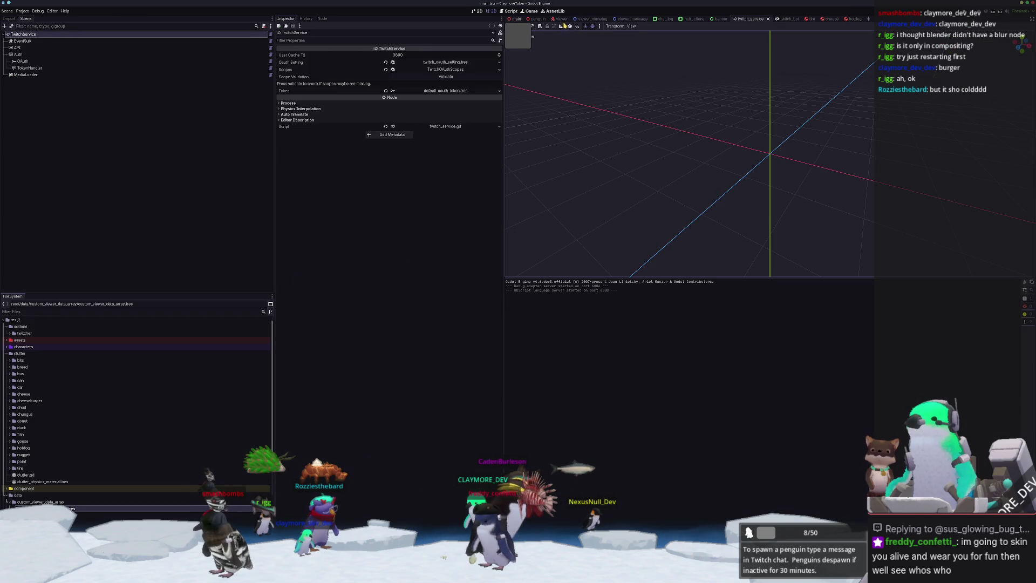
Expand assets > entities > penguin in the FileSystem dock, then open the project folder in a file manager
click(33, 341)
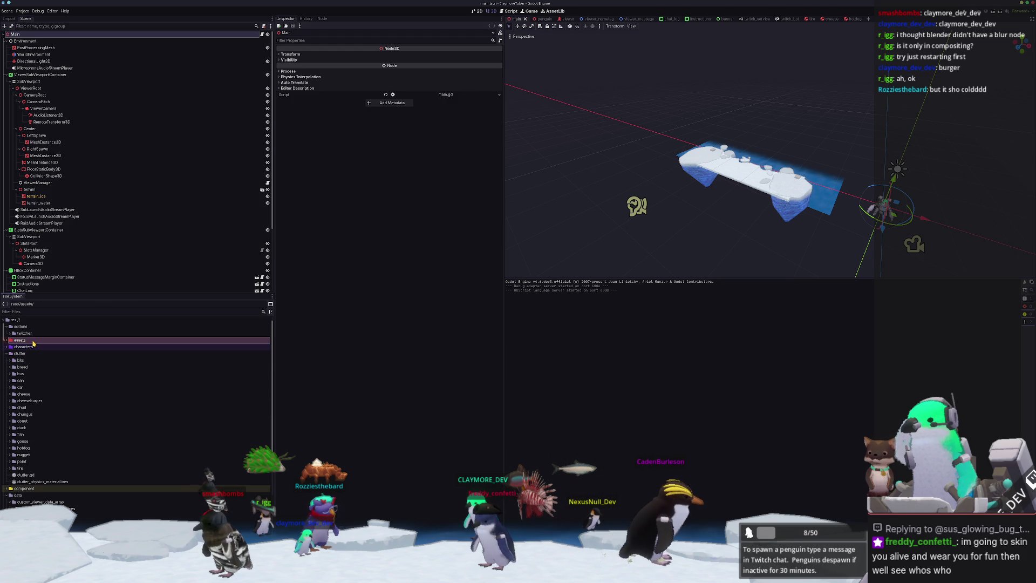
double_click(33, 341)
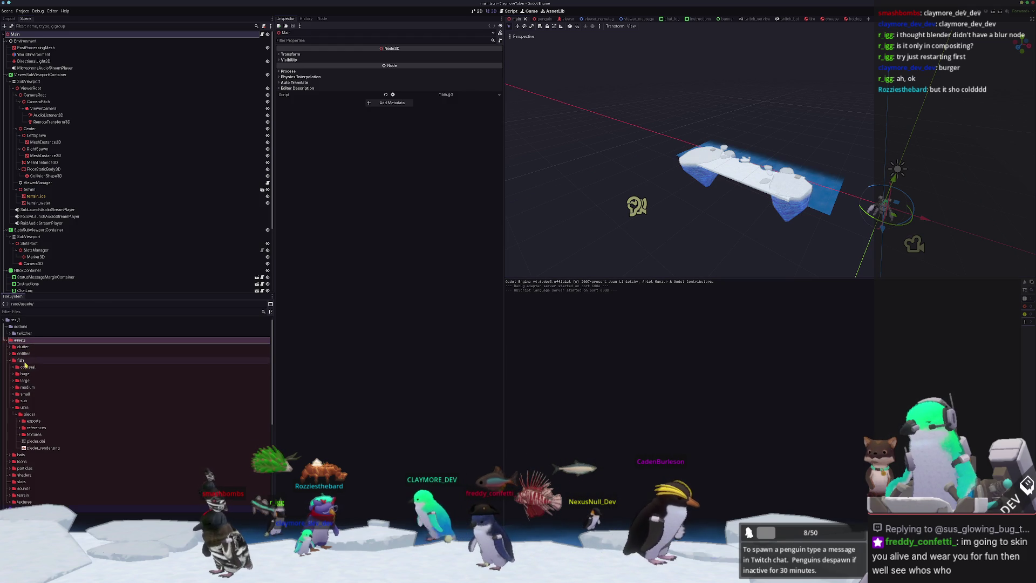
double_click(24, 408)
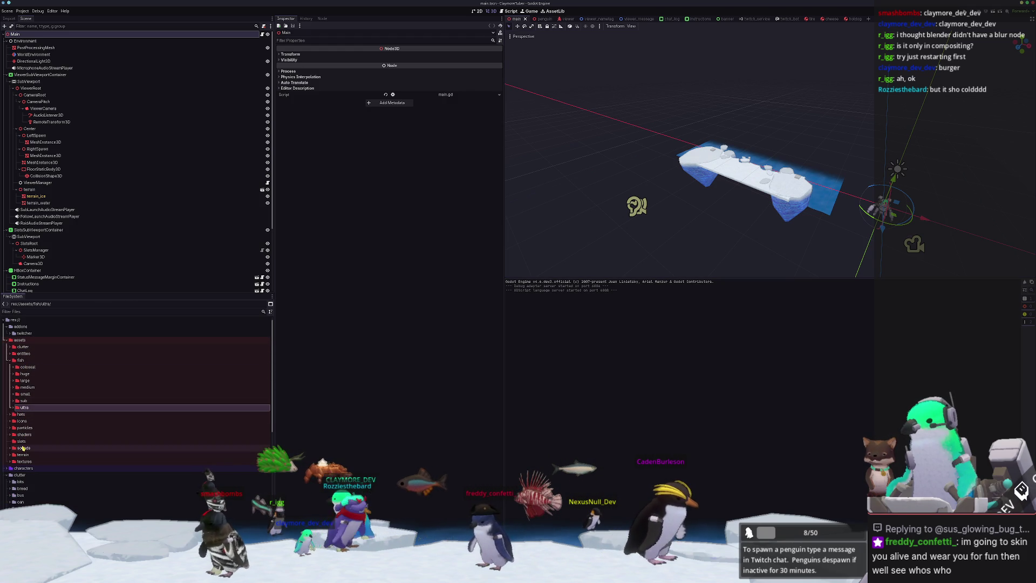
double_click(24, 360)
double_click(24, 353)
click(34, 368)
double_click(36, 369)
scroll(35, 369, down, 1)
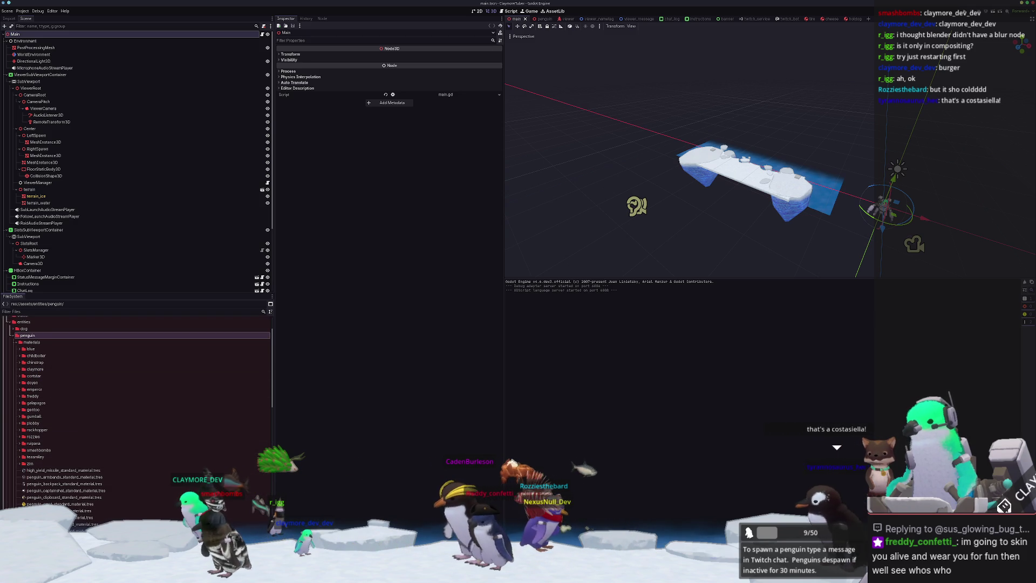
key(super+e)
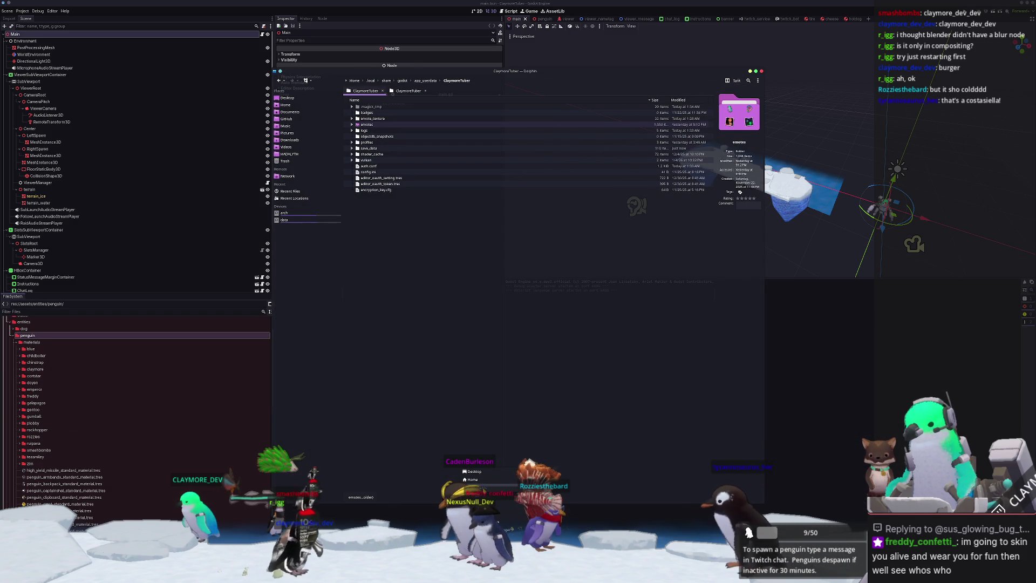
Open a second Dolphin window beside the first and navigate it to the Hadalyth folder
click(367, 124)
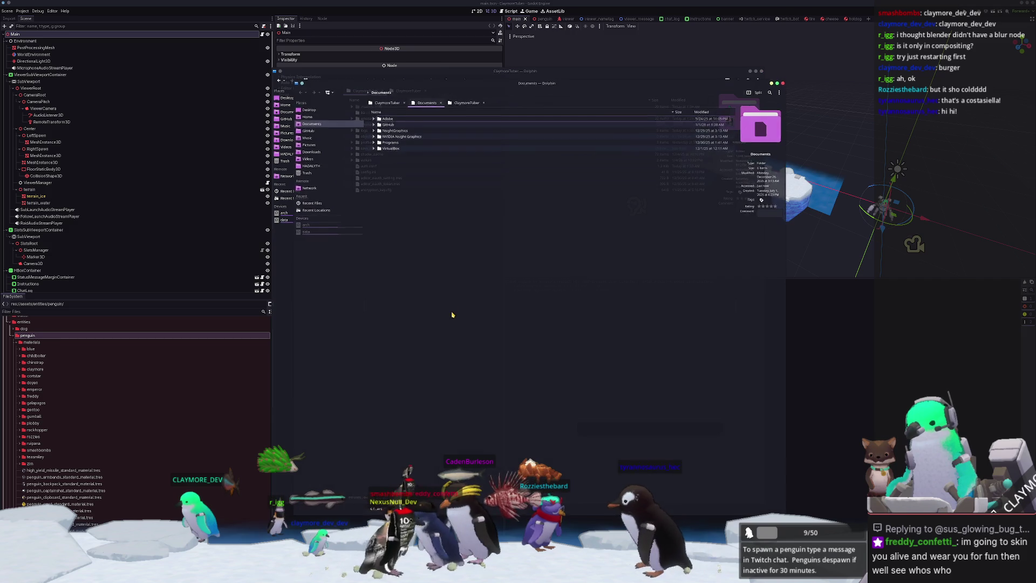
key(super+e)
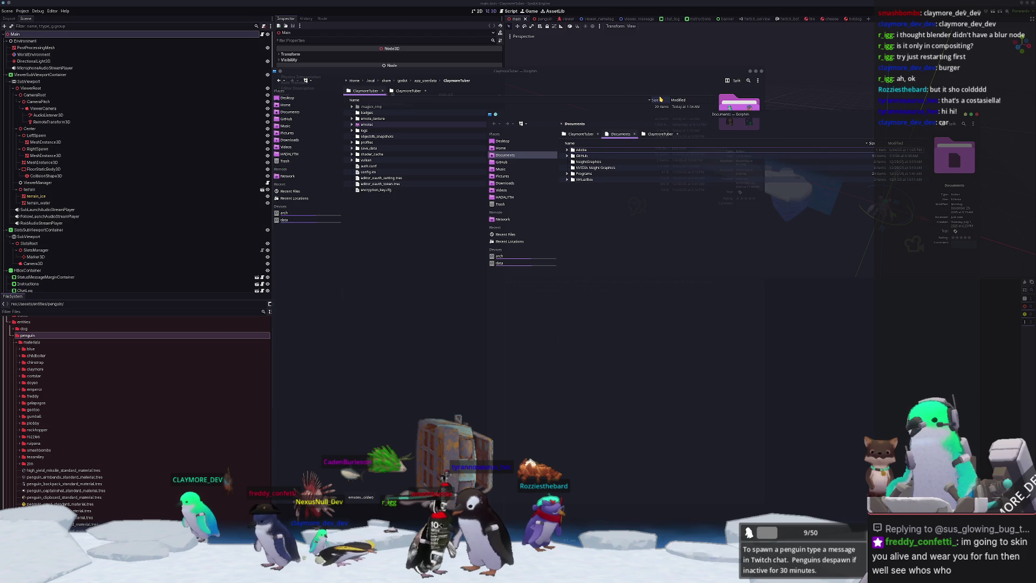
drag(578, 72, 418, 76)
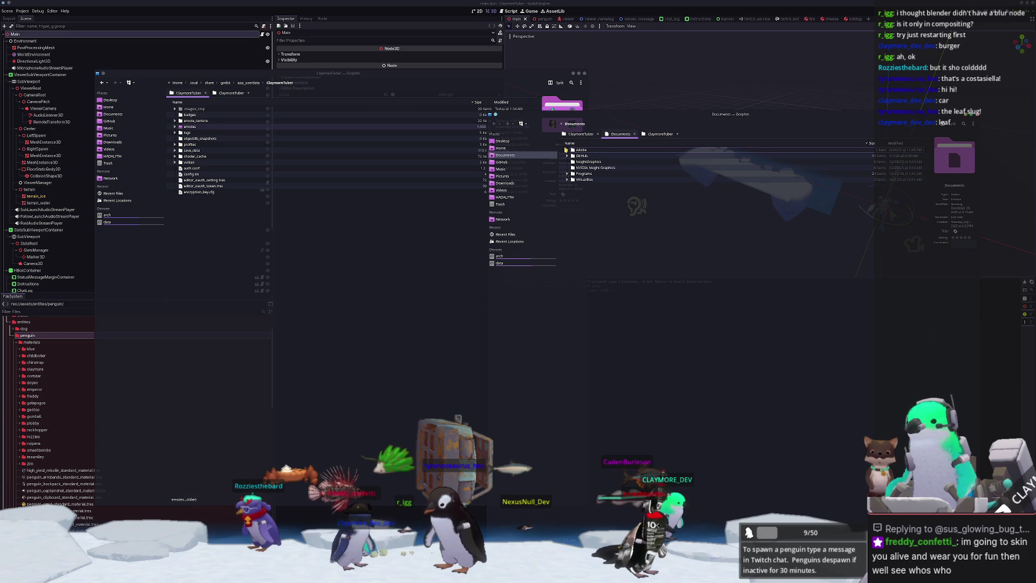
click(568, 156)
drag(614, 117, 650, 97)
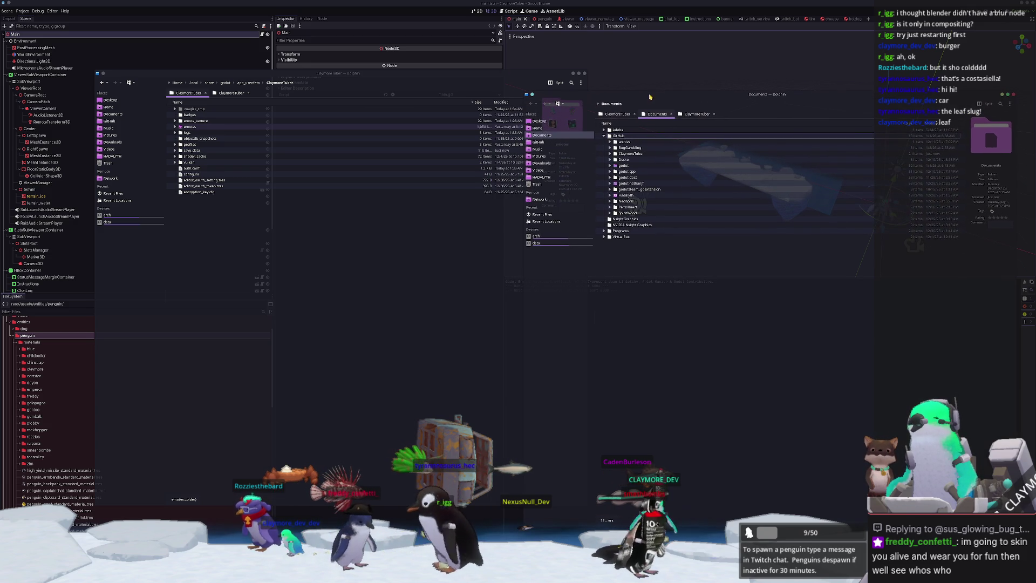
click(447, 265)
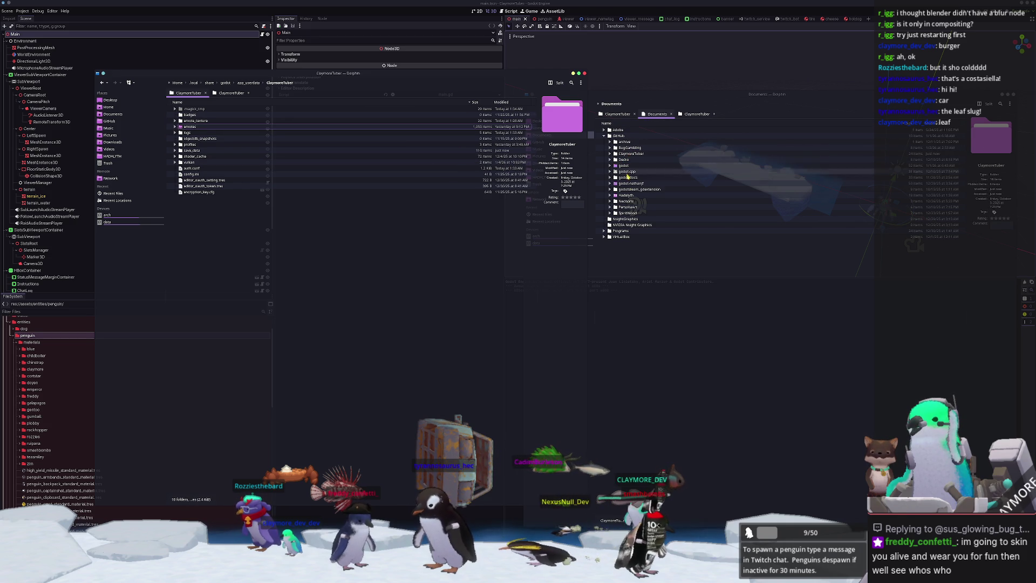
double_click(626, 195)
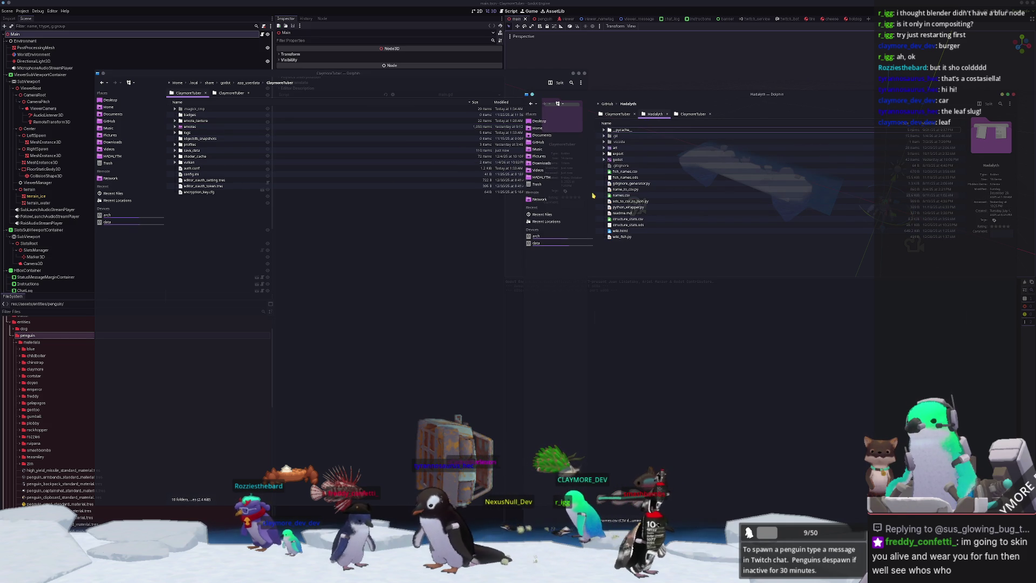
In the ClaymoreTuber window, expand assets > entities > penguin > textures
click(232, 94)
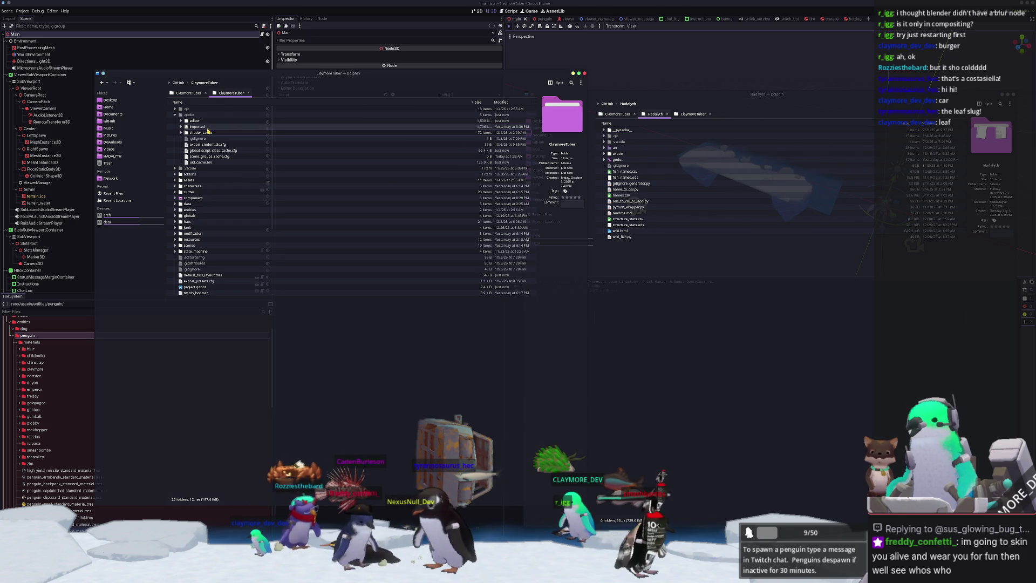
click(188, 182)
double_click(188, 181)
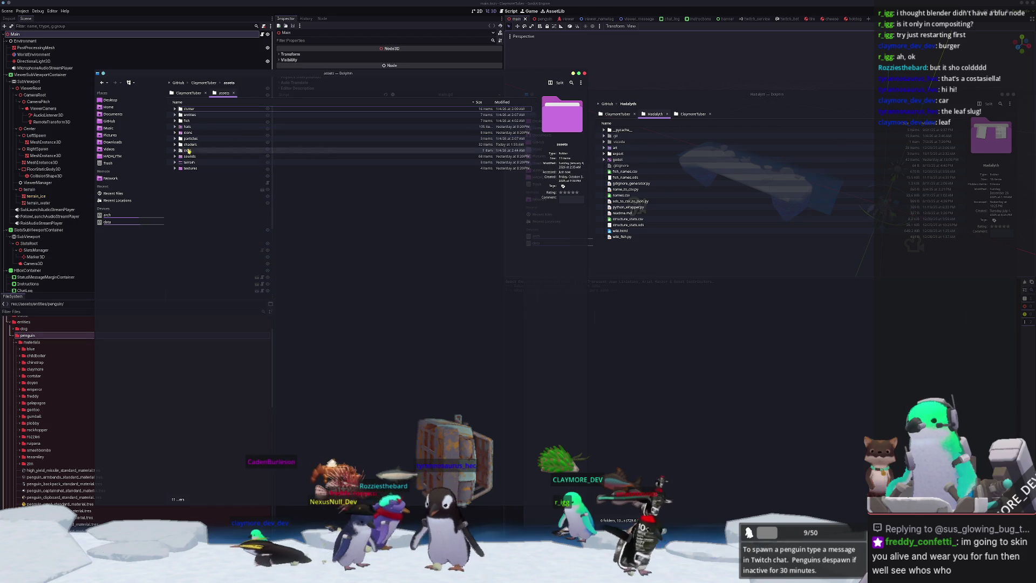
click(175, 115)
click(181, 127)
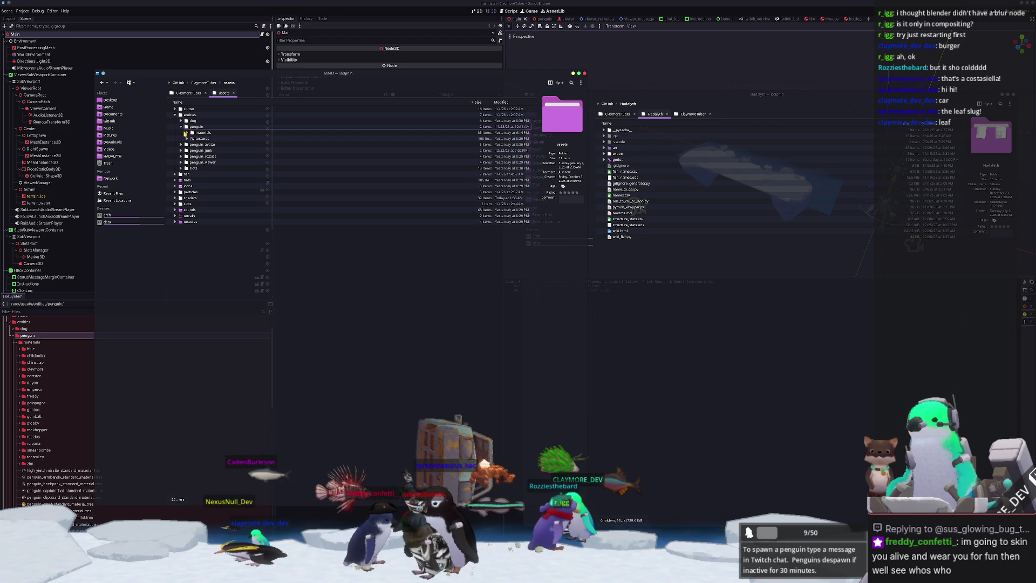
click(187, 139)
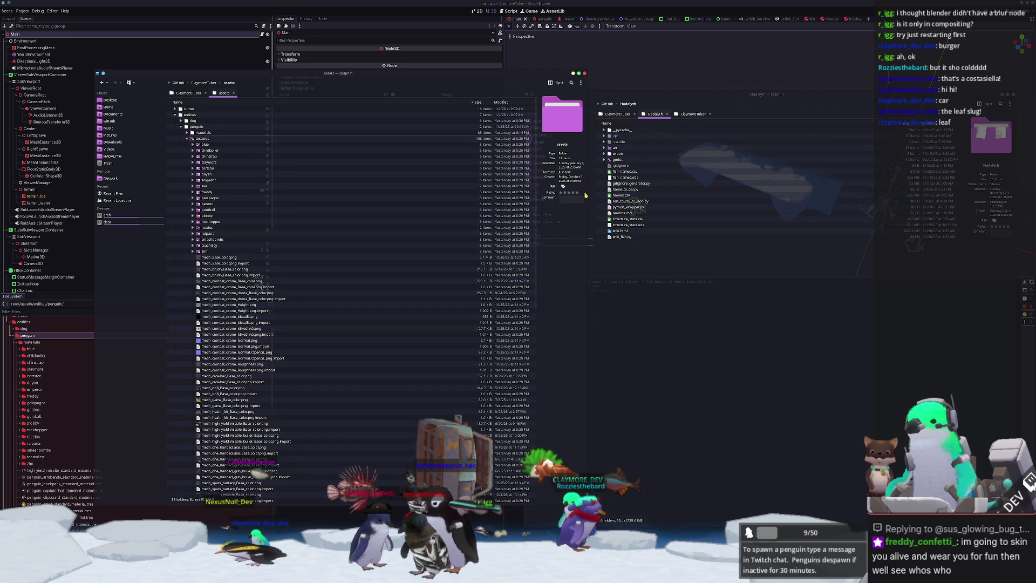
Expand Hadalyth's godot > assets > entities > penguin > textures, then collapse the left textures folder
click(606, 161)
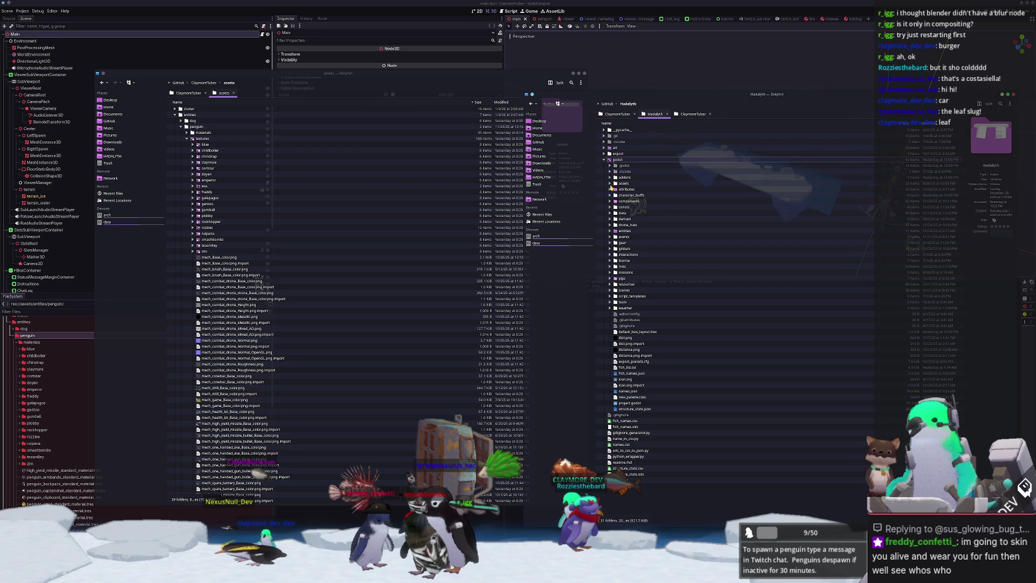
click(610, 184)
click(616, 213)
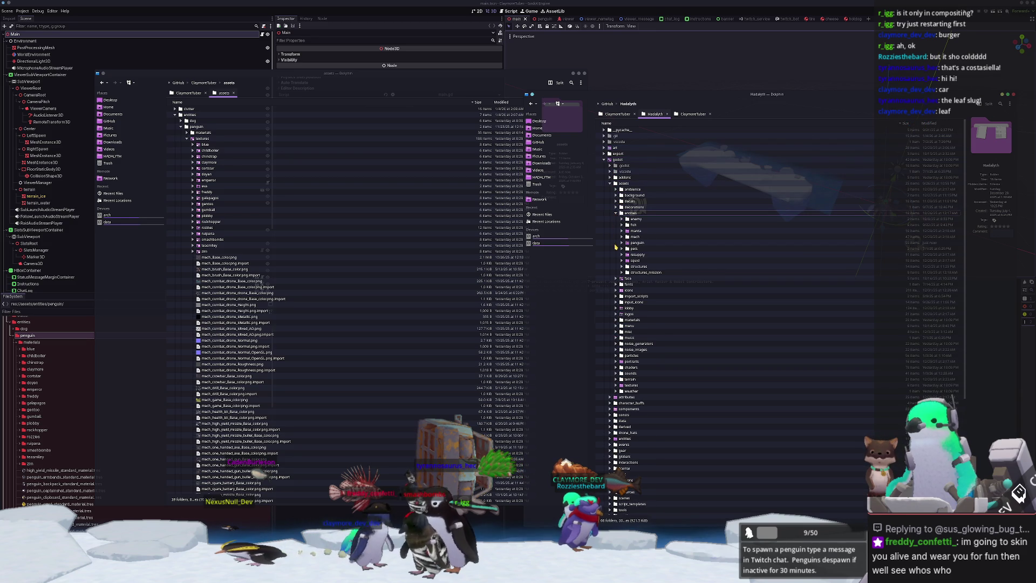
scroll(616, 248, down, 2)
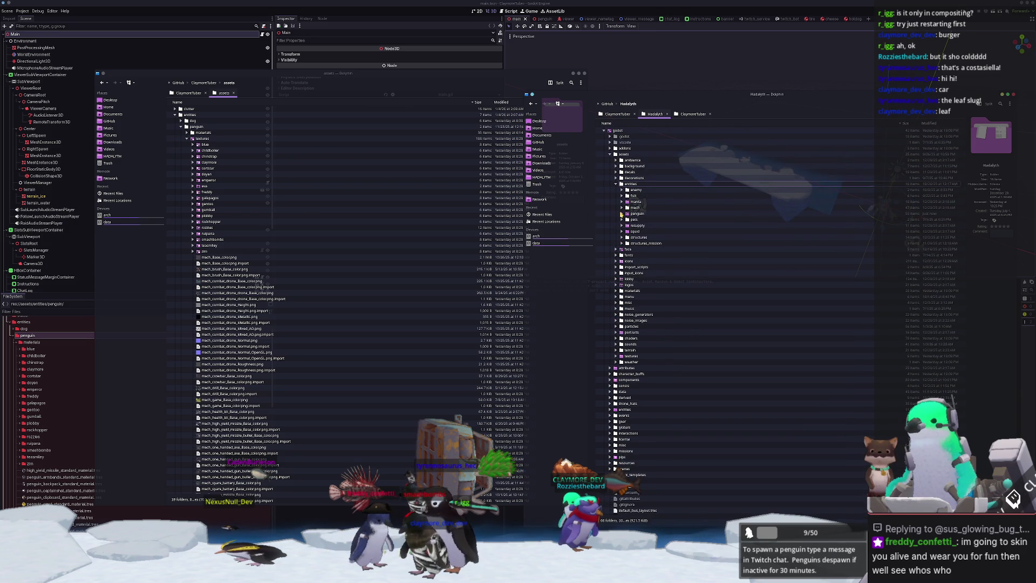
click(622, 213)
scroll(625, 216, down, 2)
click(629, 220)
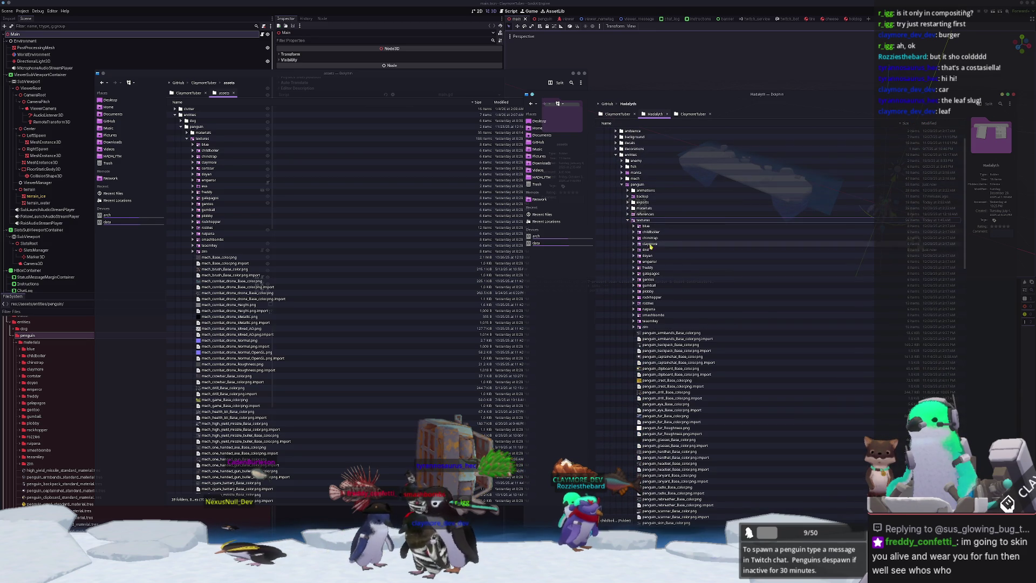
mouse_move(646, 250)
mouse_down()
mouse_move(621, 255)
mouse_move(332, 198)
mouse_move(209, 139)
mouse_up()
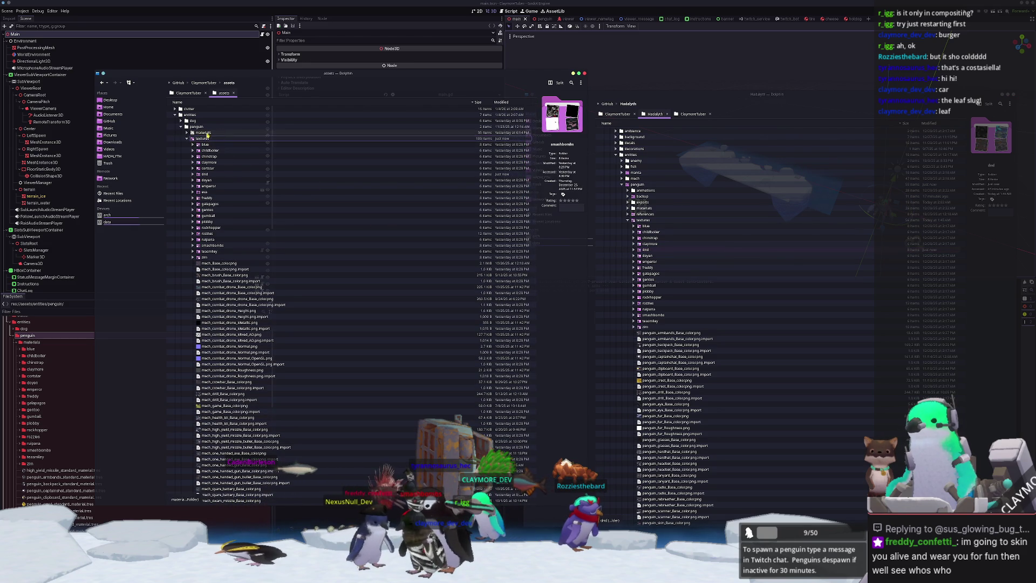
click(187, 139)
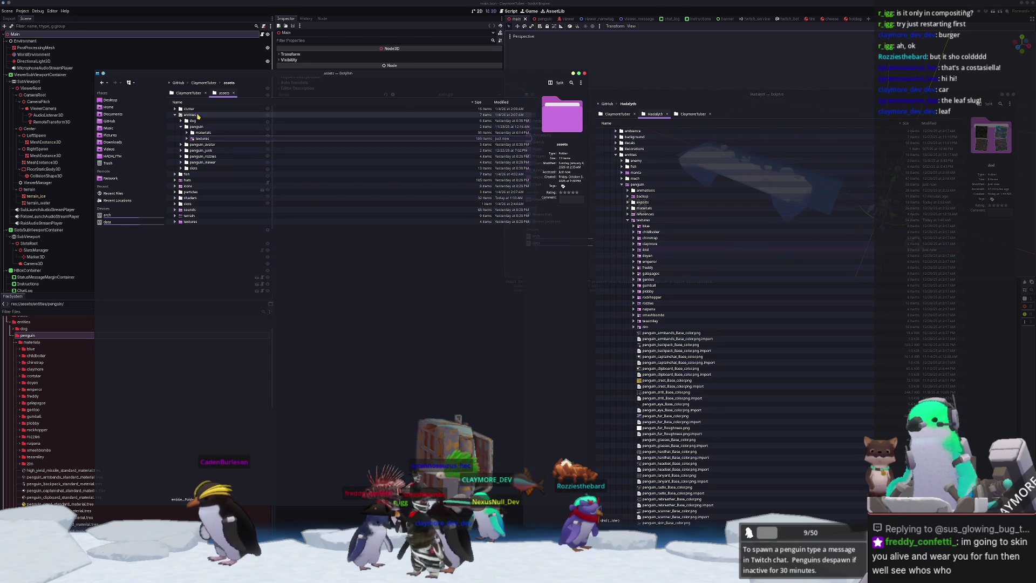
right_click(198, 115)
Create a new folder named penguin_dnd under entities
mouse_move(226, 151)
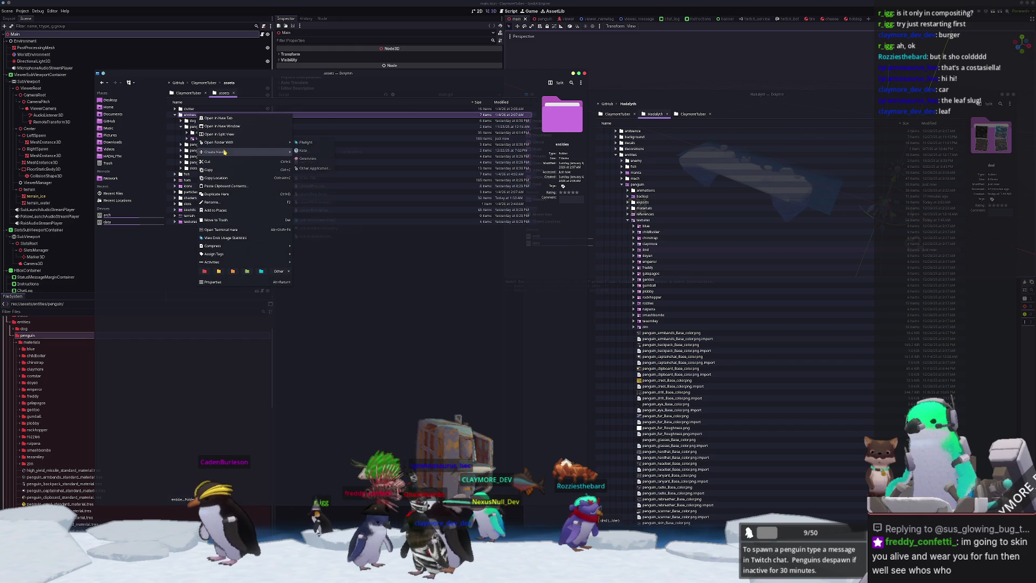
click(318, 152)
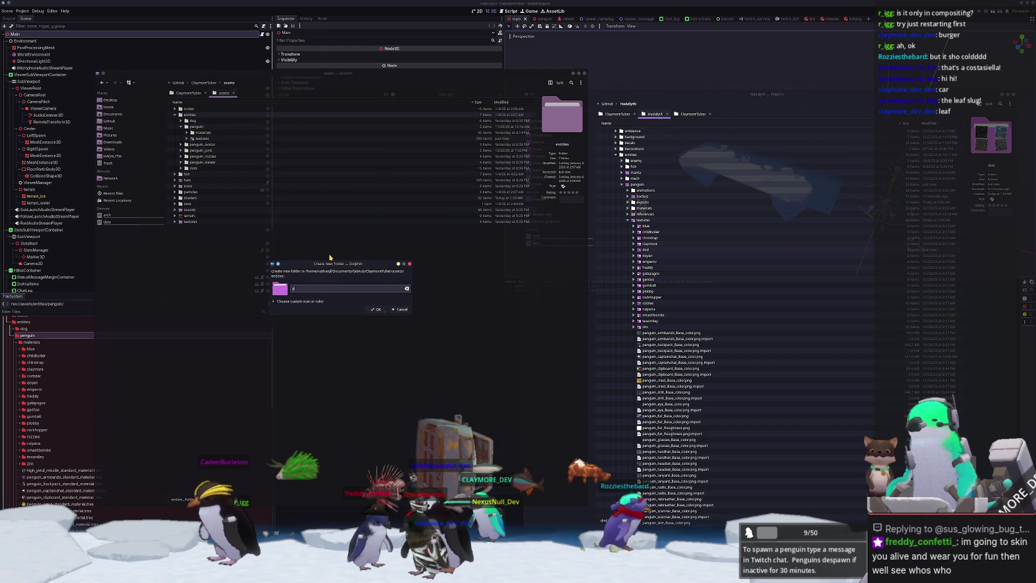
text(penguin_dnd)
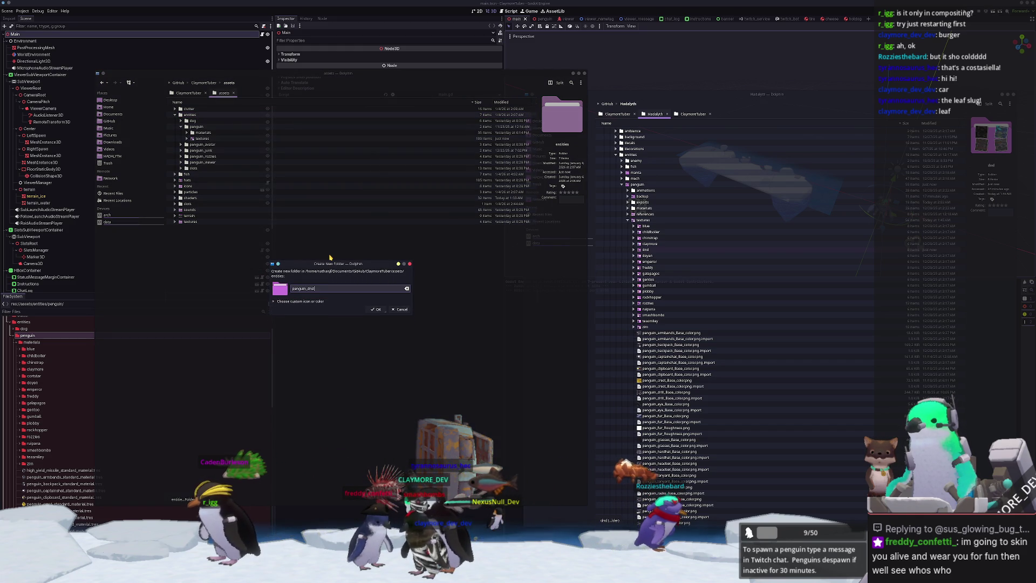
key(Return)
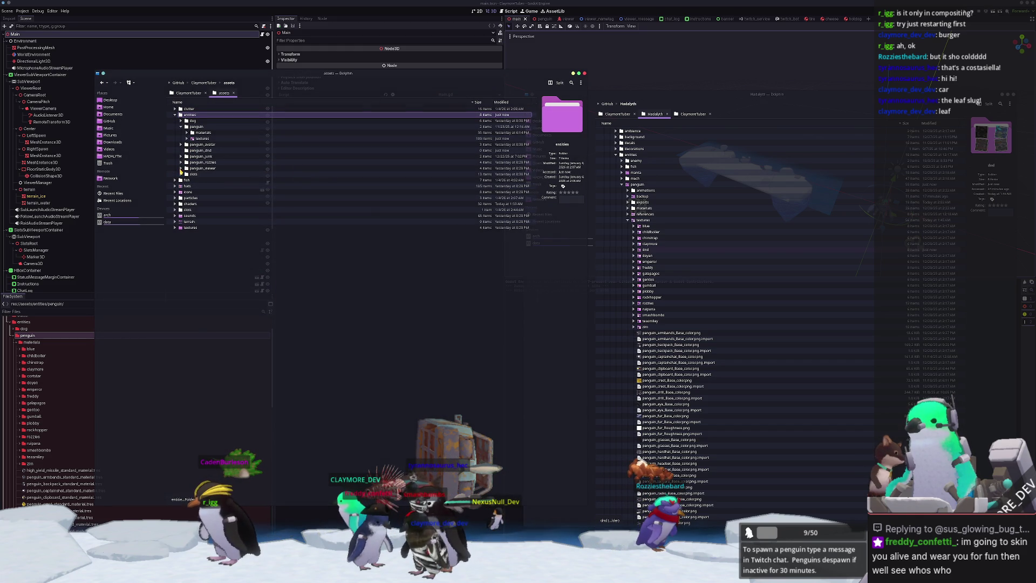
click(181, 163)
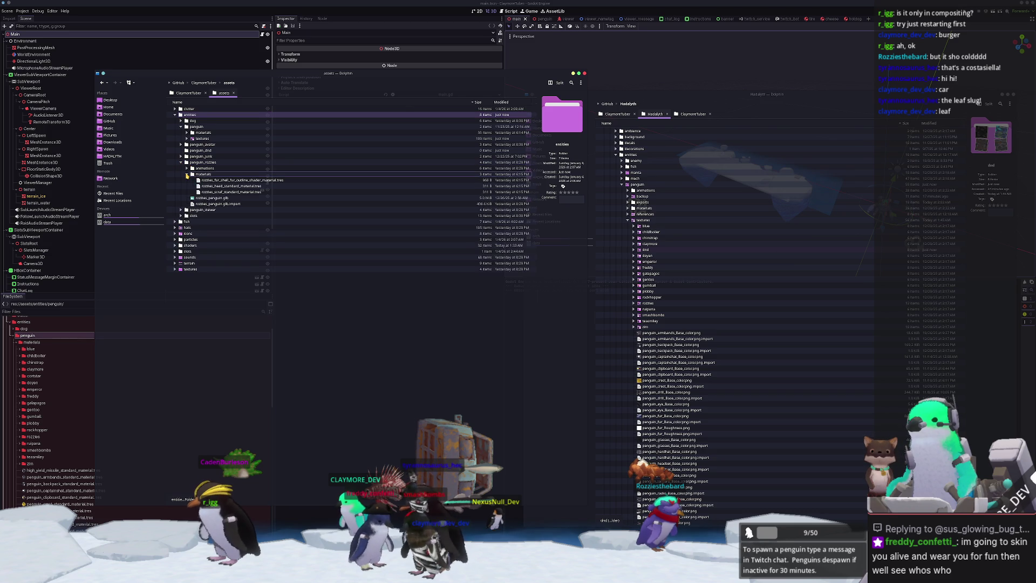
click(186, 169)
click(187, 169)
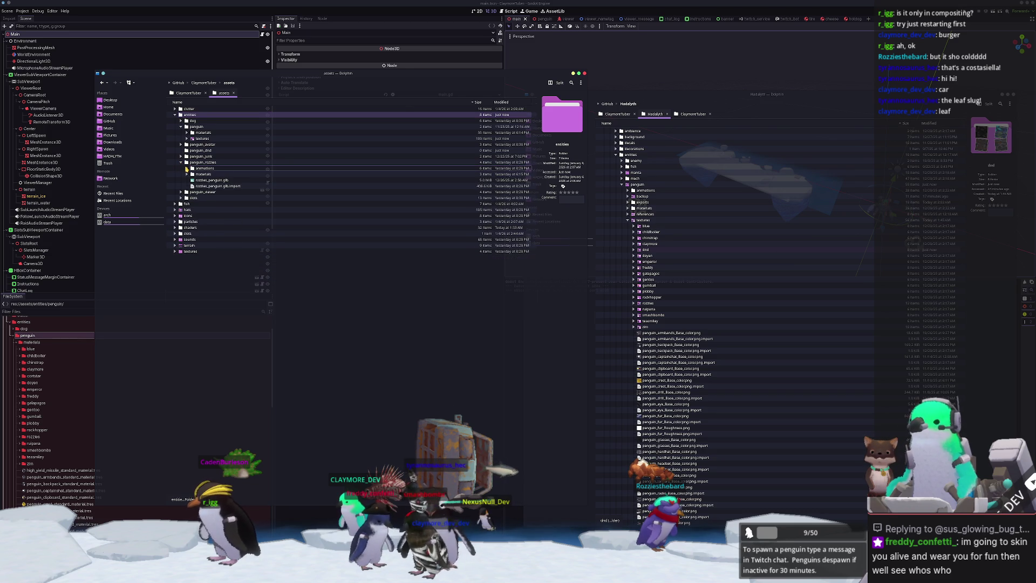
Copy dnd_penguin.glb from the Hadalyth window into the new penguin_dnd folder
double_click(200, 151)
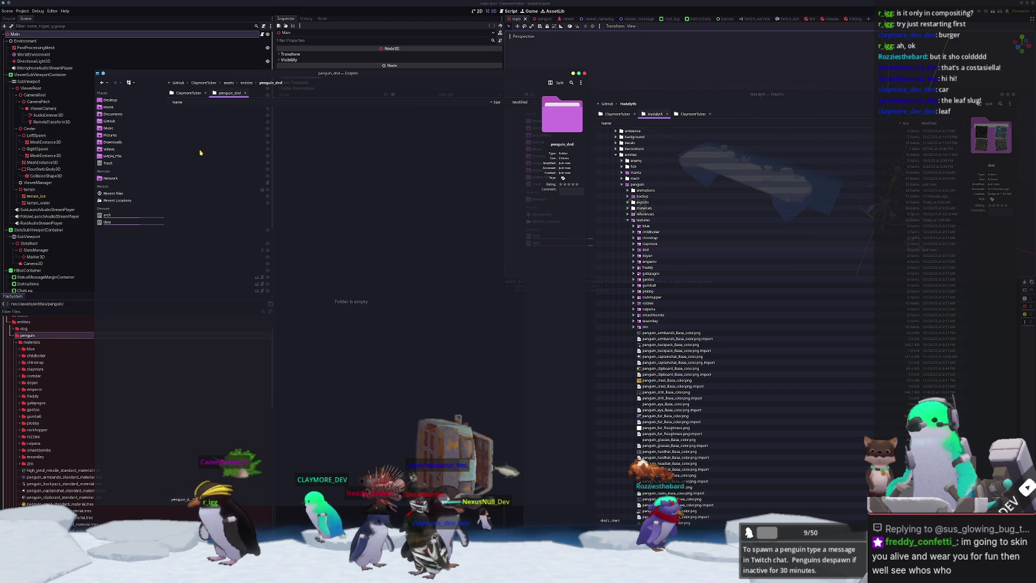
scroll(657, 337, down, 15)
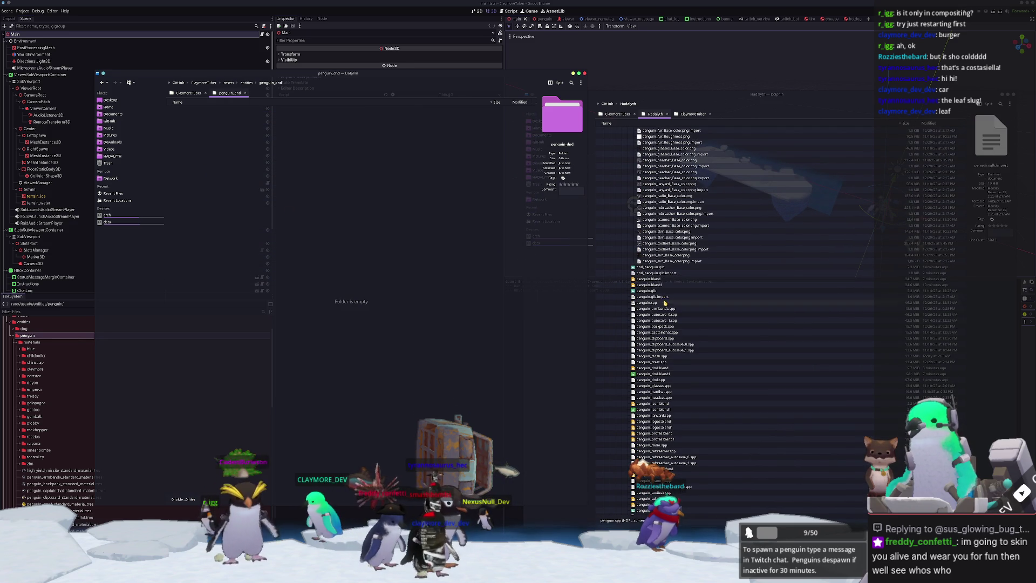
scroll(664, 312, down, 5)
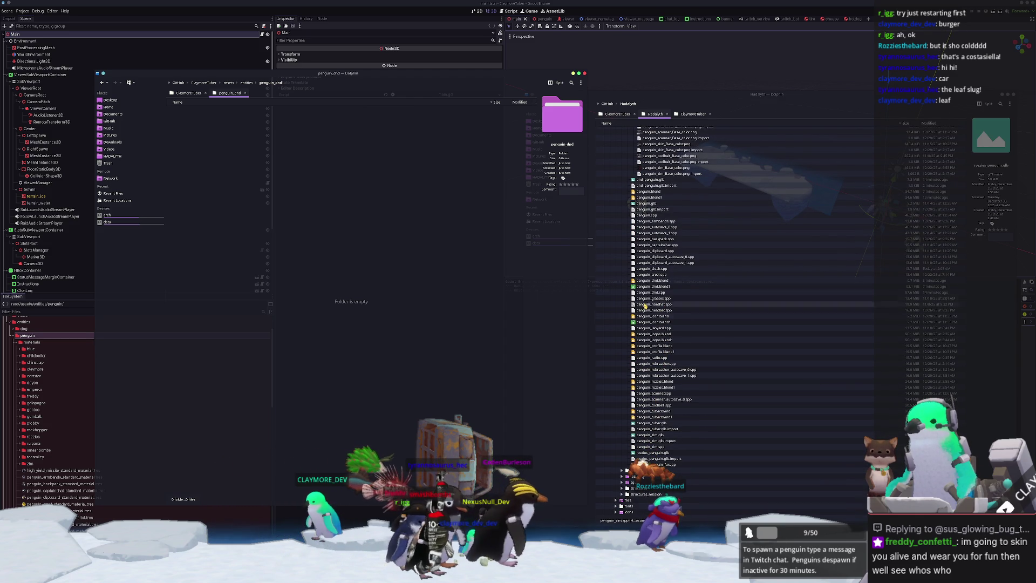
mouse_move(651, 179)
mouse_down()
mouse_move(345, 206)
mouse_move(260, 181)
mouse_move(294, 291)
mouse_up()
key(alt+Tab)
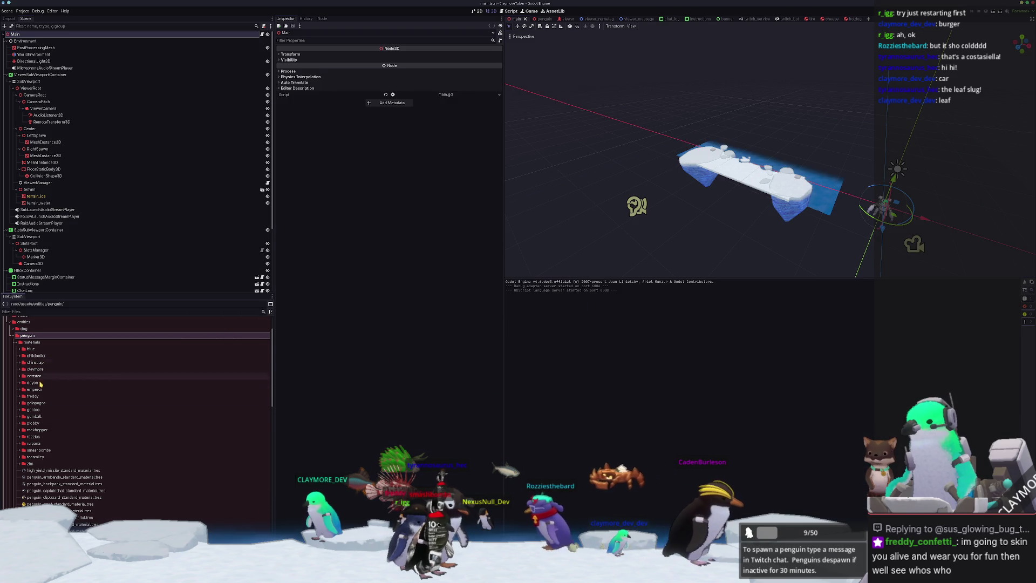
scroll(31, 420, down, 3)
key(alt+Tab)
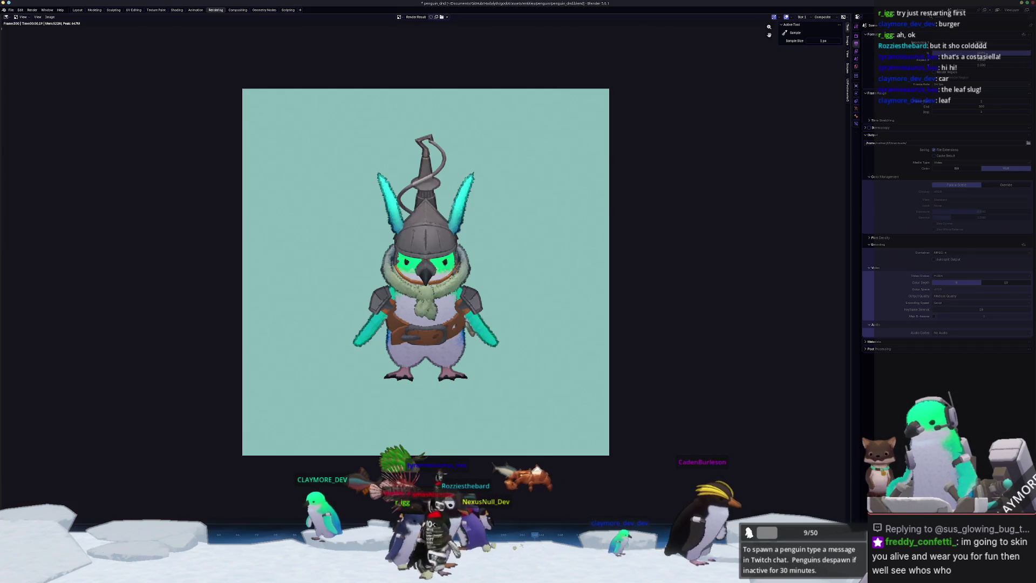
key(alt+Tab)
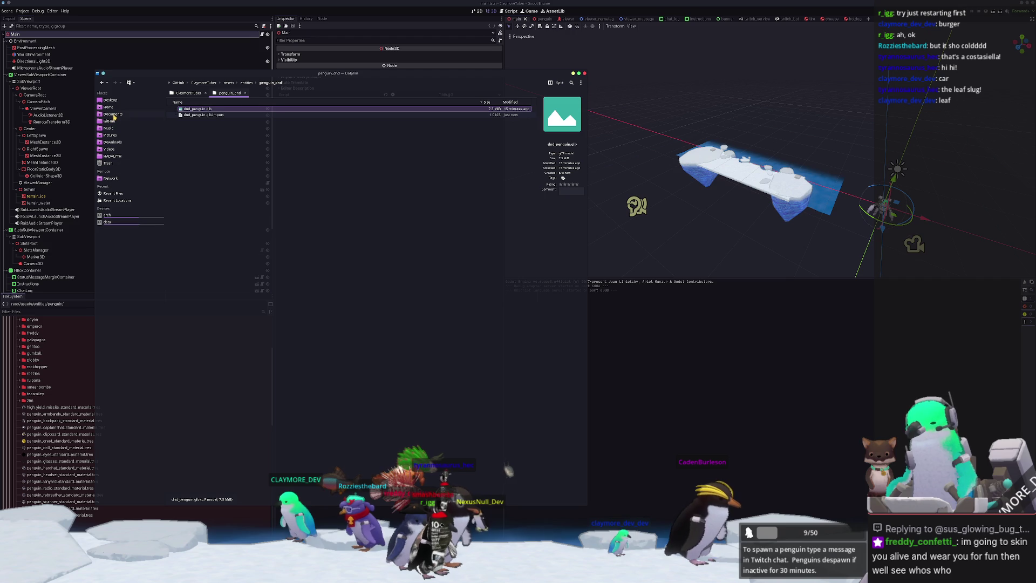
Play the 0001-0300.mp4 clip from Downloads, then close the video player
click(113, 142)
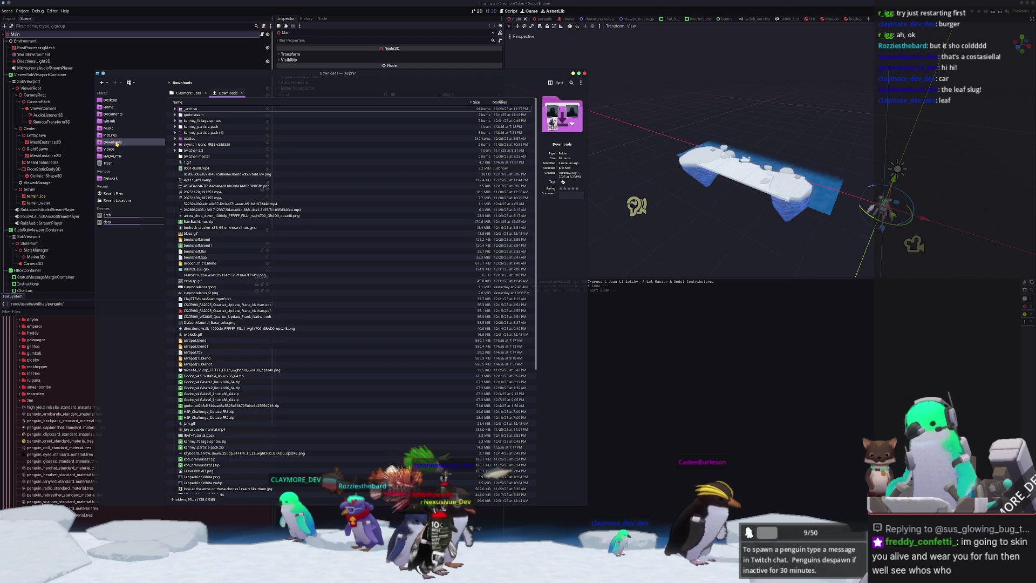
click(197, 169)
double_click(197, 168)
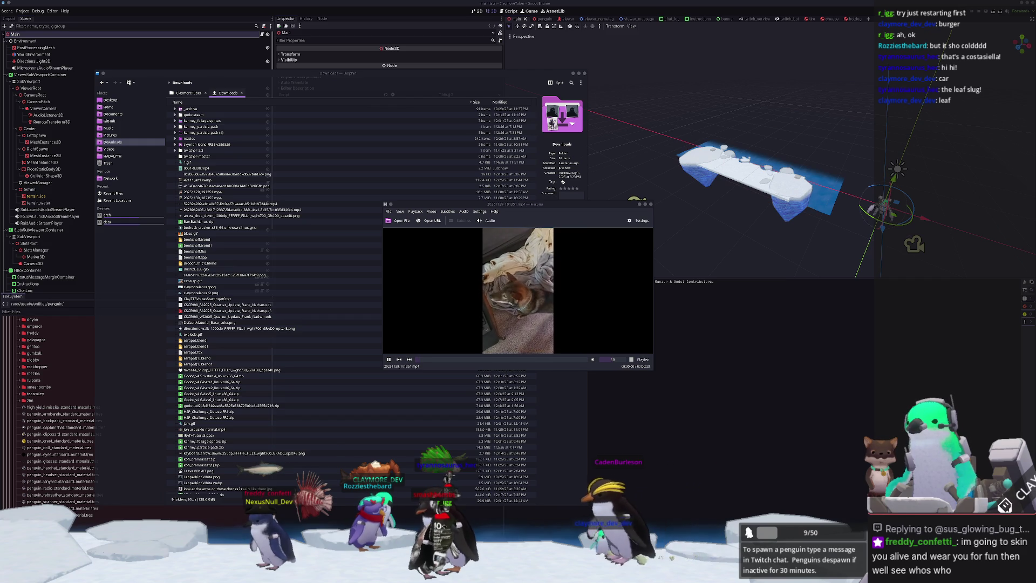
click(646, 275)
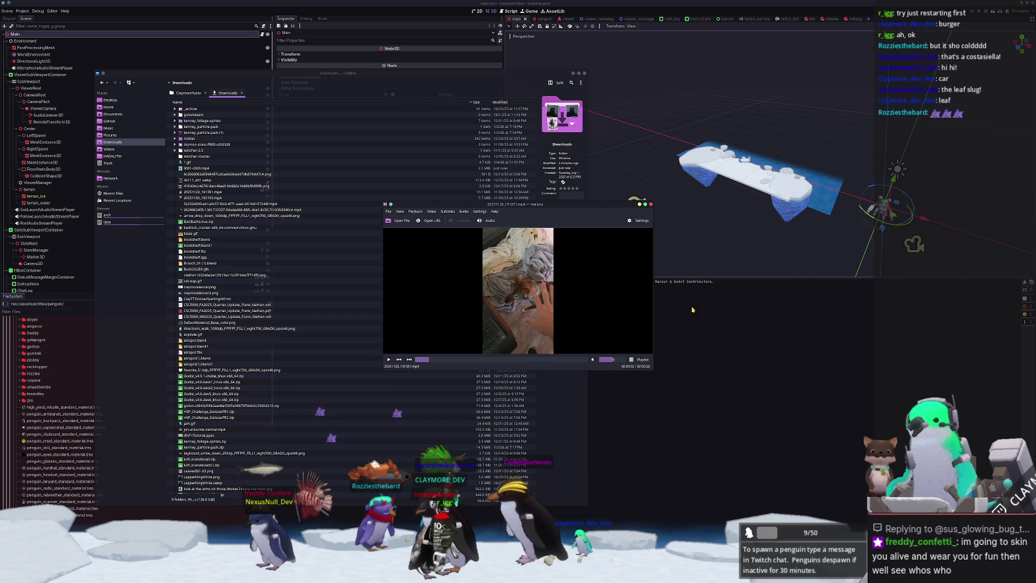
click(651, 205)
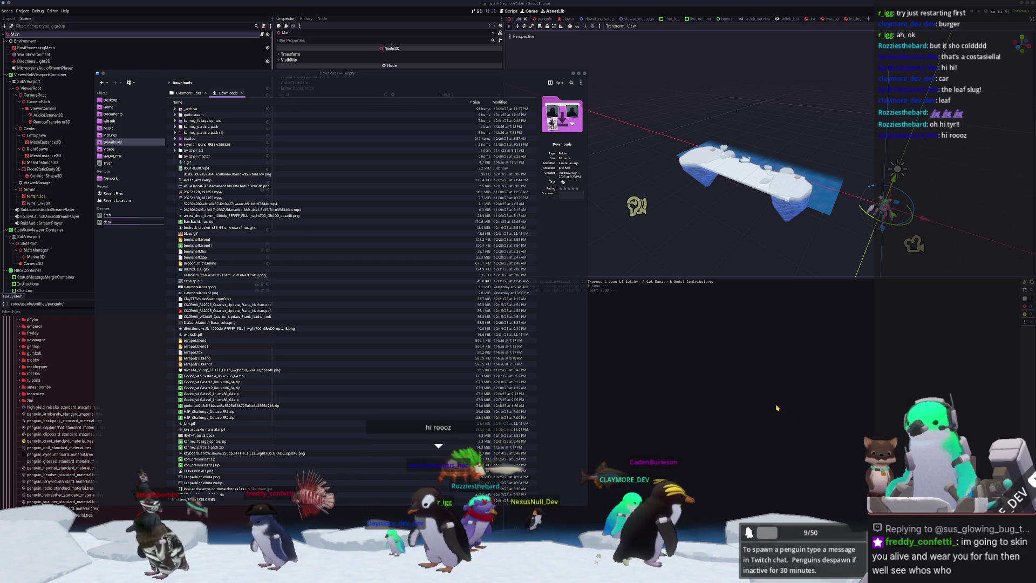
click(574, 346)
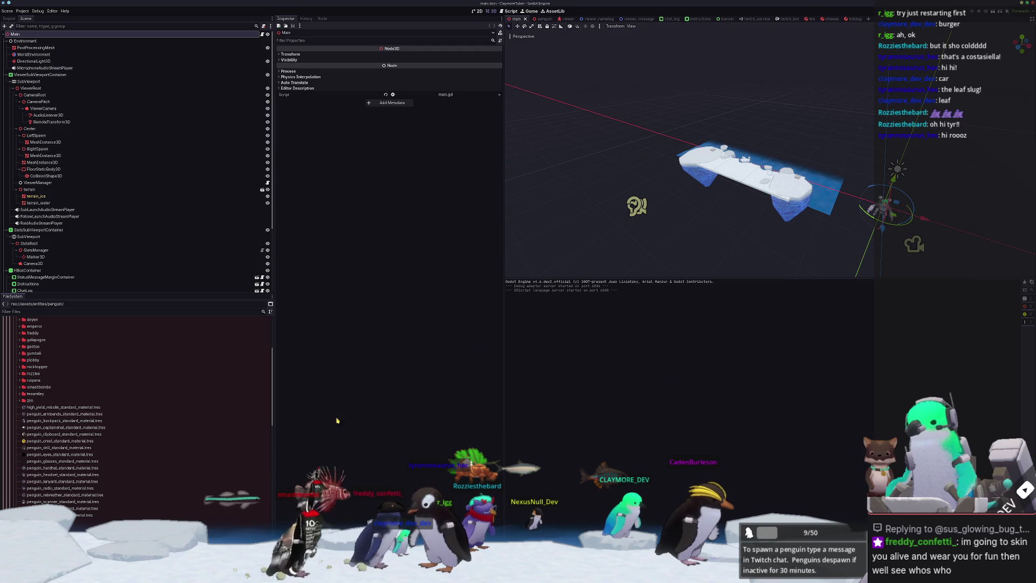
Duplicate the rozzies junk folder as a new dnd folder
scroll(65, 444, down, 10)
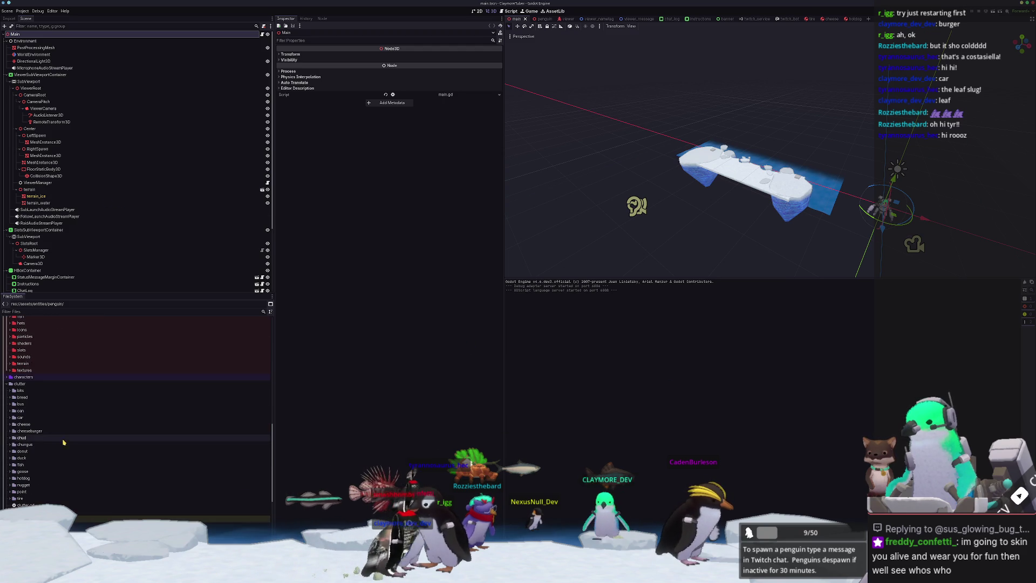
scroll(64, 445, down, 5)
double_click(35, 439)
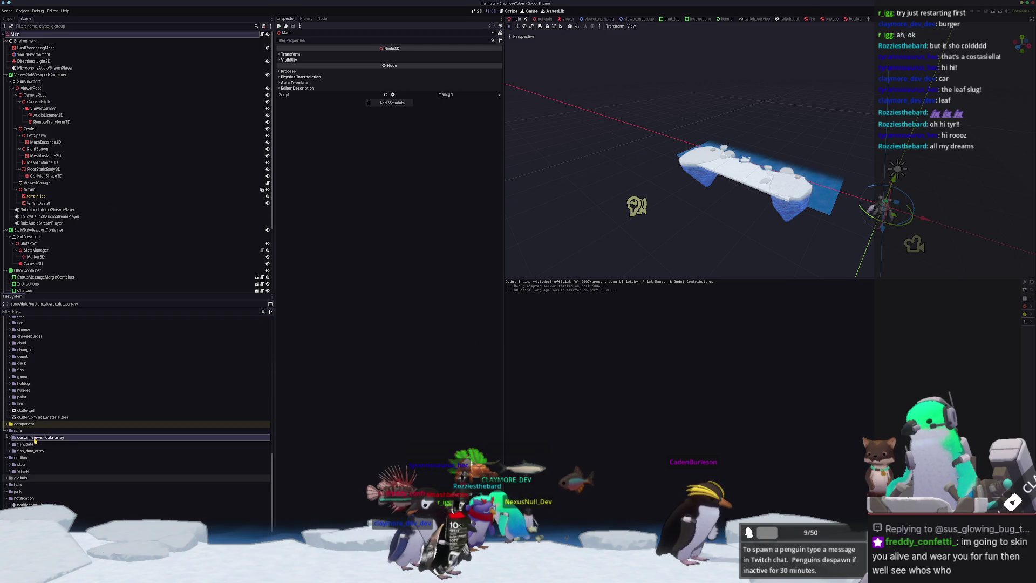
double_click(24, 492)
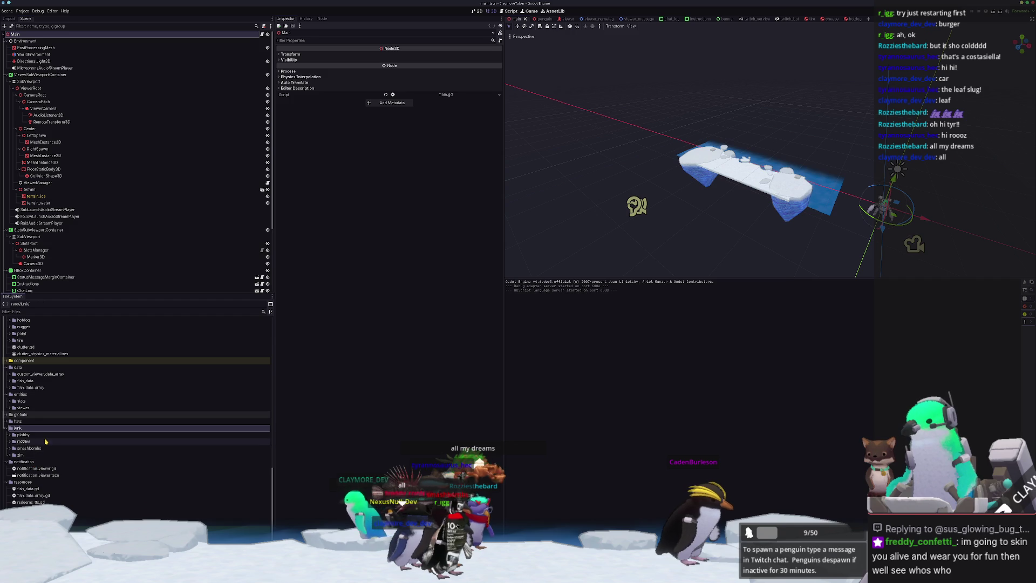
click(23, 441)
key(ctrl+d)
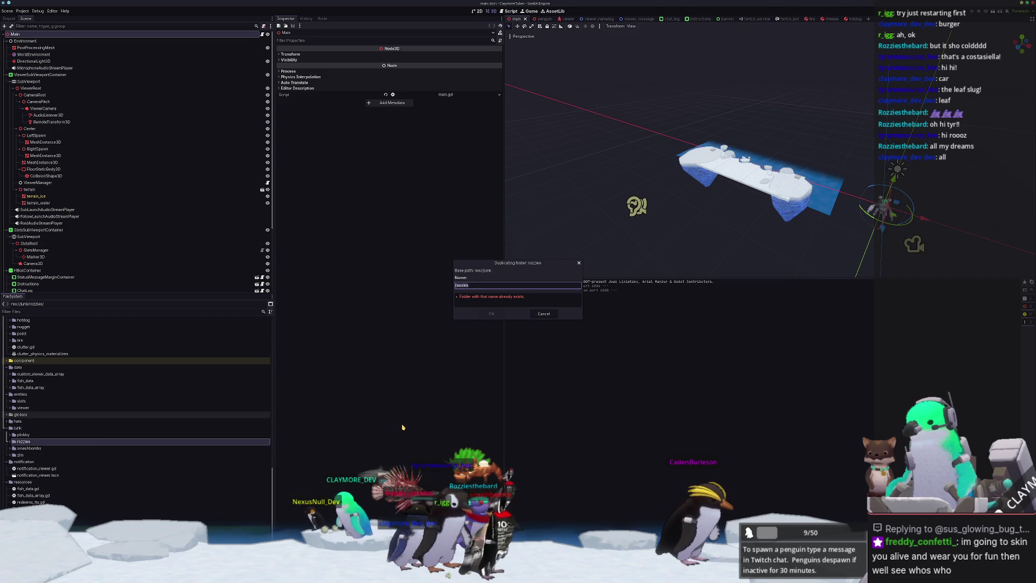
key(Return)
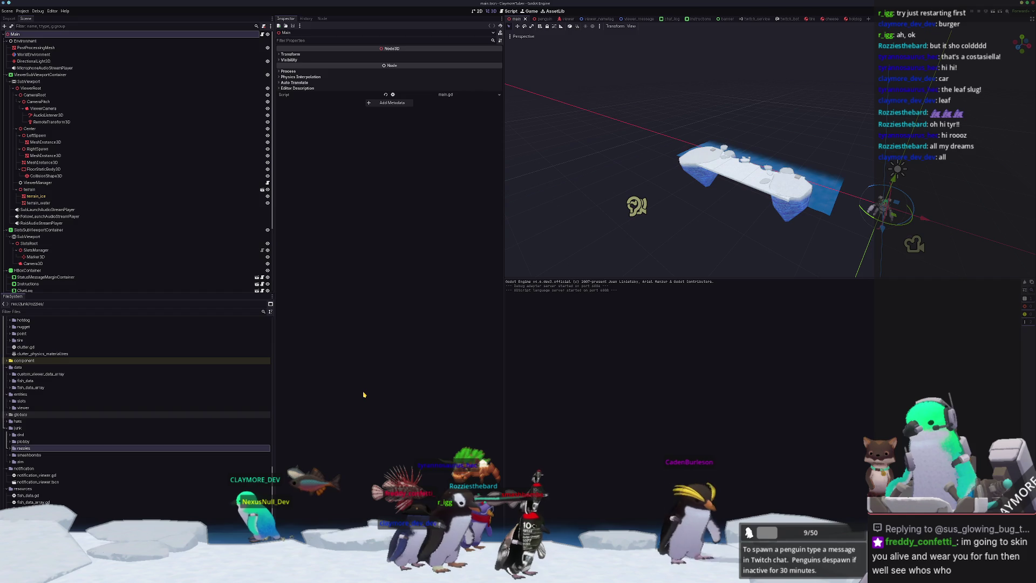
Rename the copied scene to dnd.tscn and open rossies.gd in VS Code at its class name
double_click(20, 435)
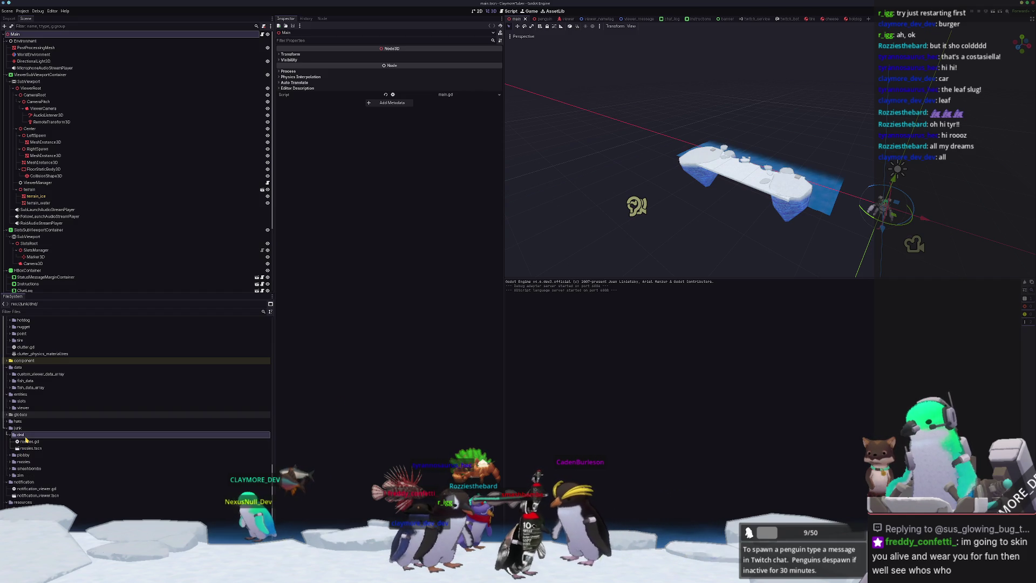
double_click(31, 448)
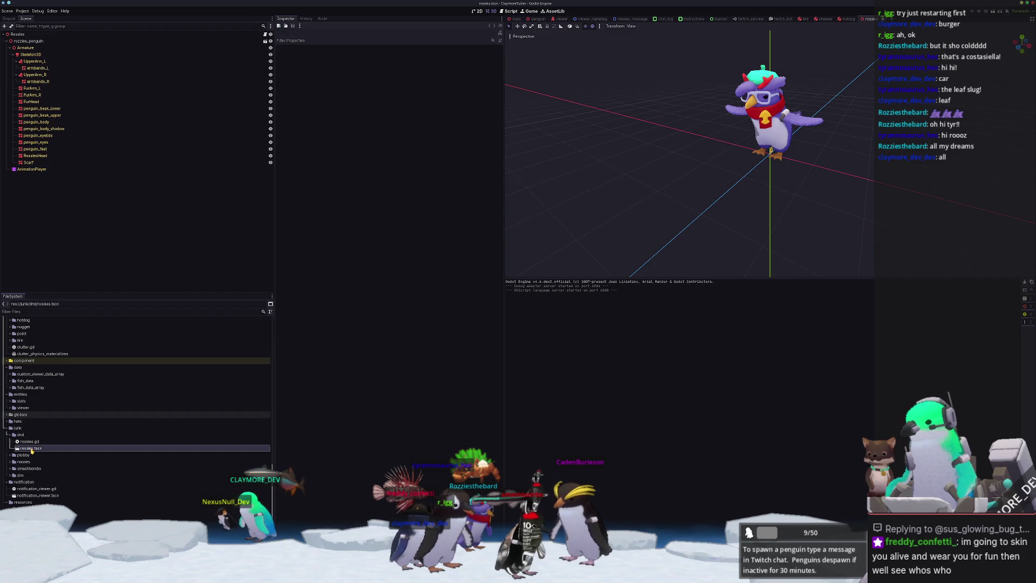
text(dnd)
key(Return)
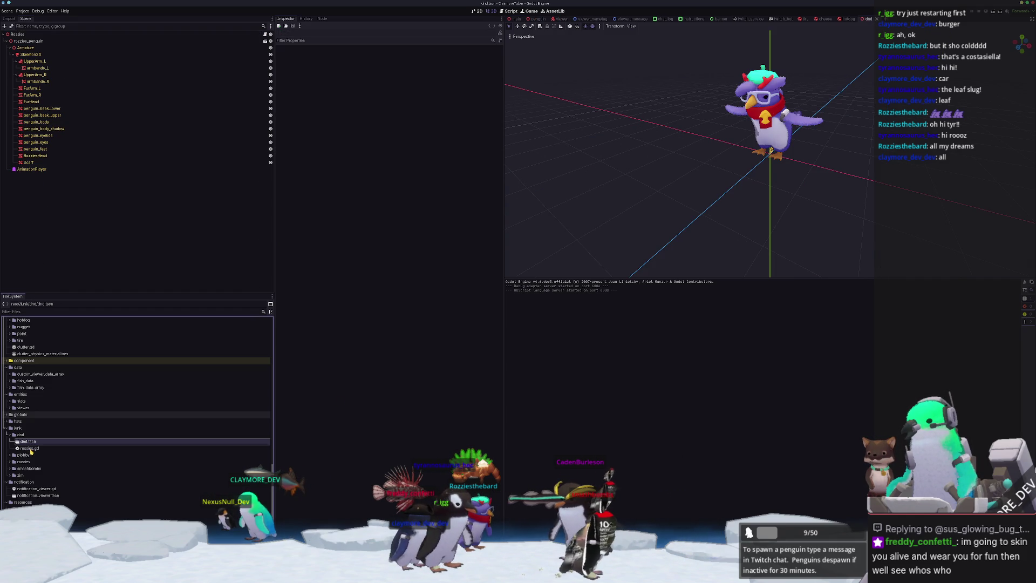
click(35, 451)
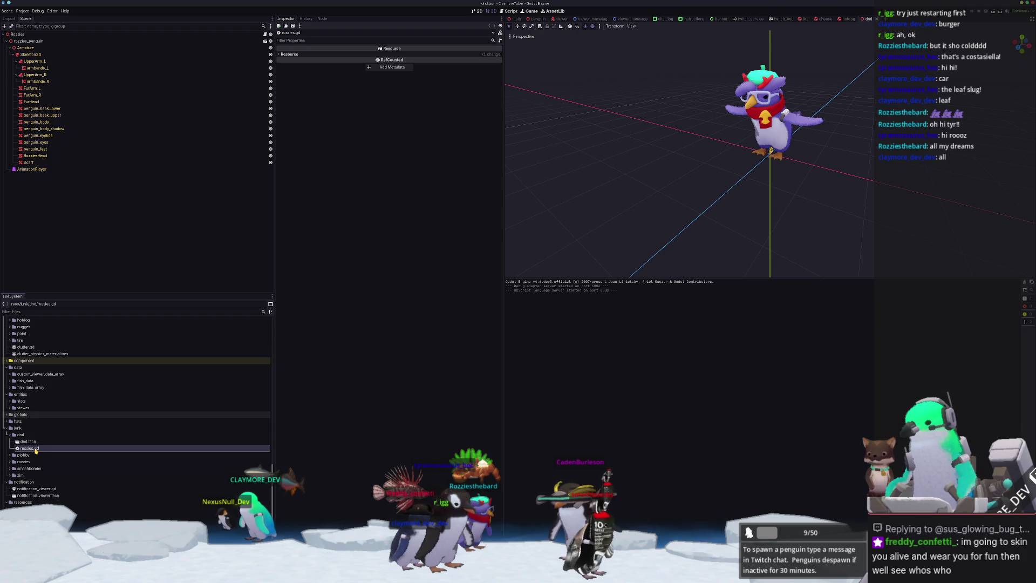
double_click(34, 450)
double_click(213, 38)
Finish renaming the class to DND in VS Code and return to Godot
text(DND)
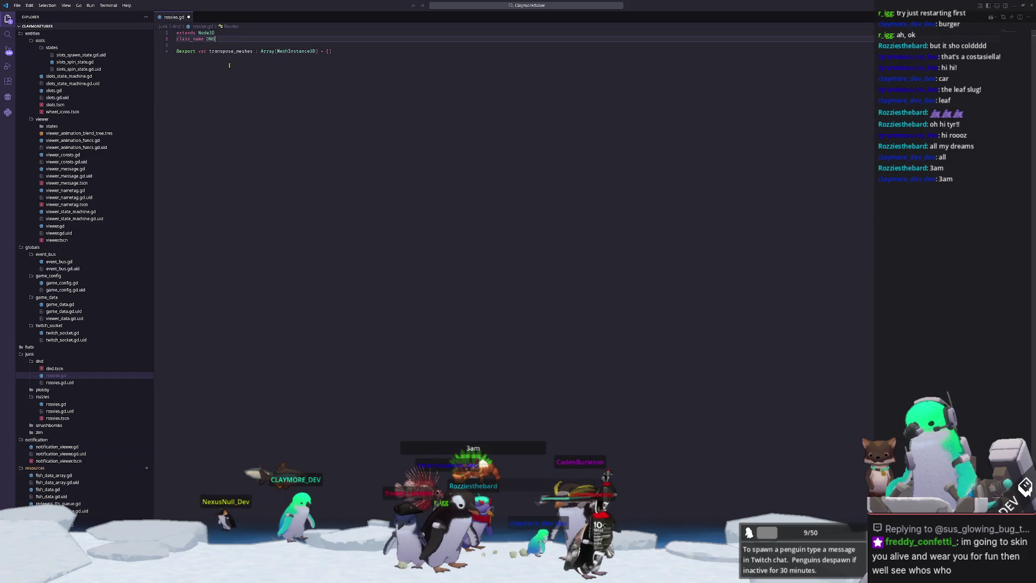
key(Down)
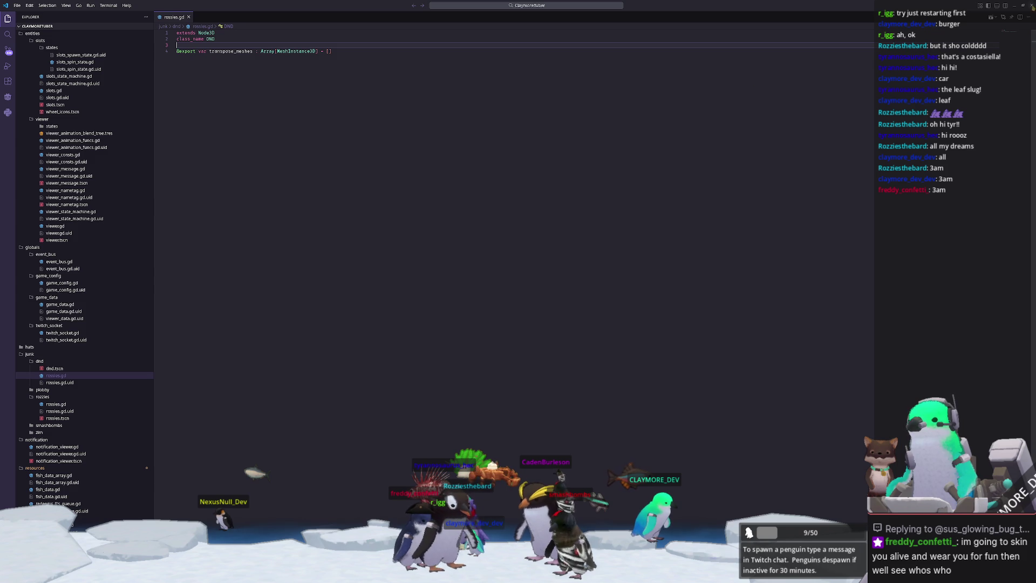
key(alt+Tab)
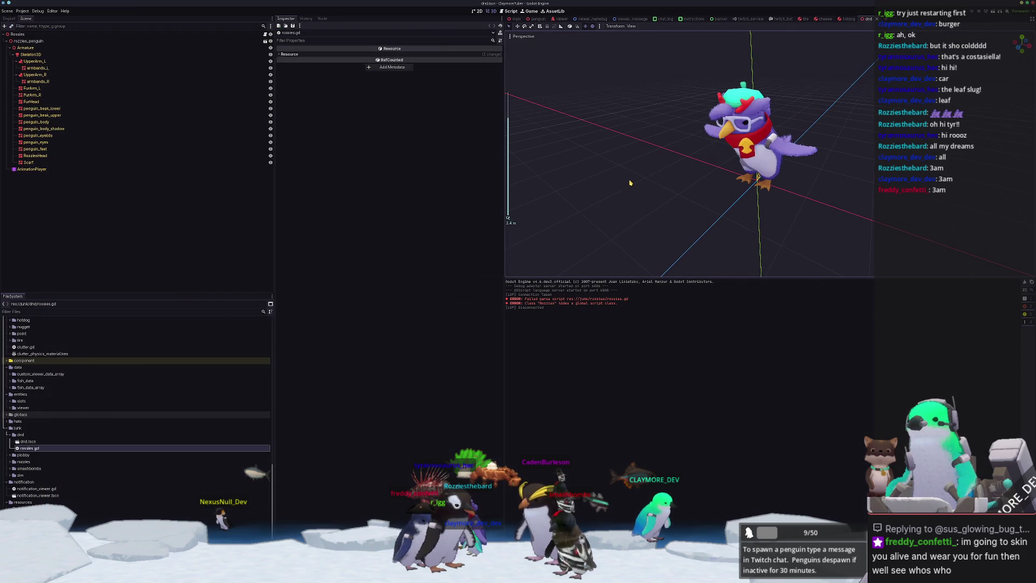
Check the root node, reopen rossies.gd, and drag the script onto the scene's root node
click(162, 34)
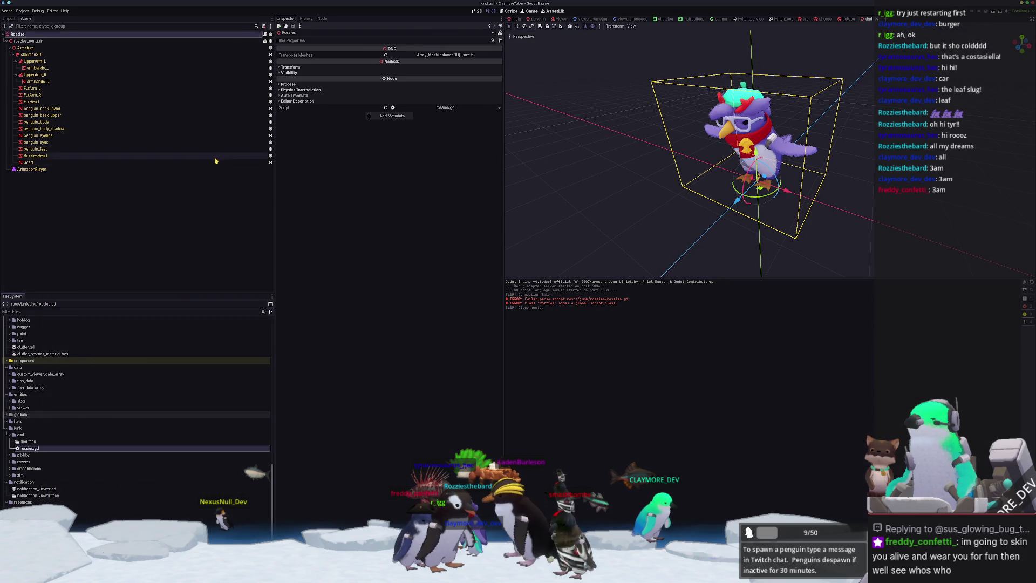
click(215, 182)
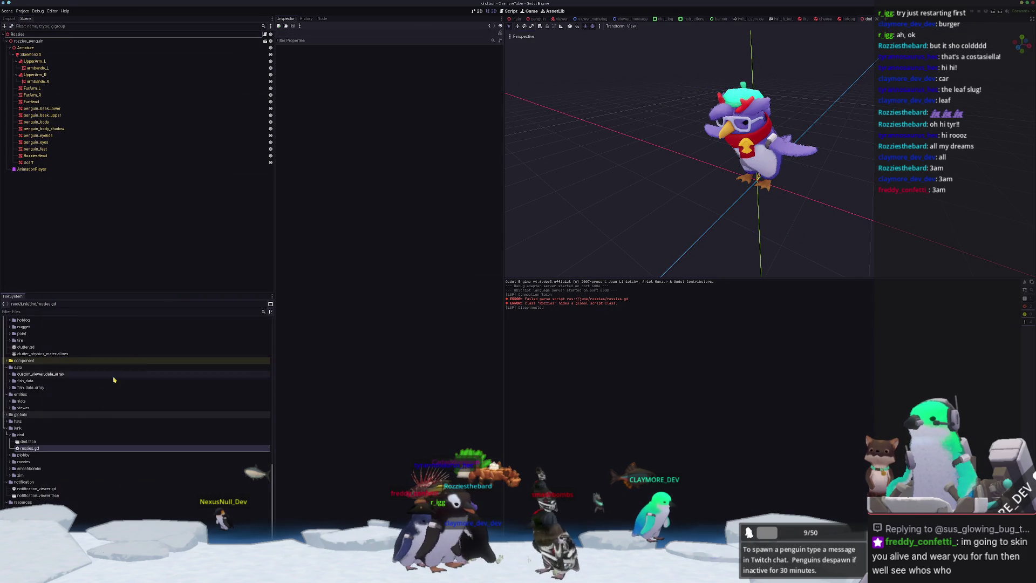
click(32, 449)
double_click(31, 449)
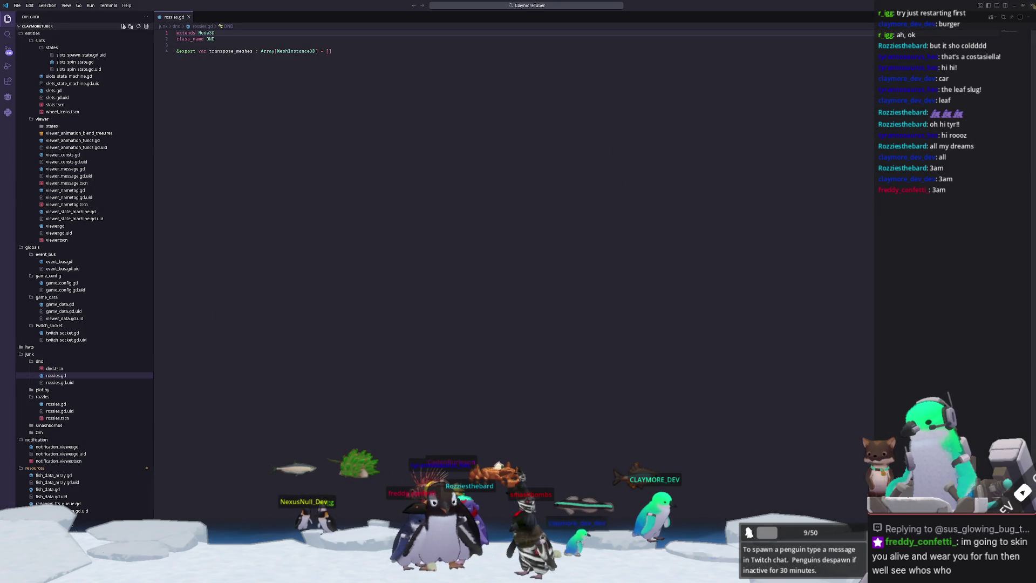
key(alt+Tab)
drag(39, 449, 63, 39)
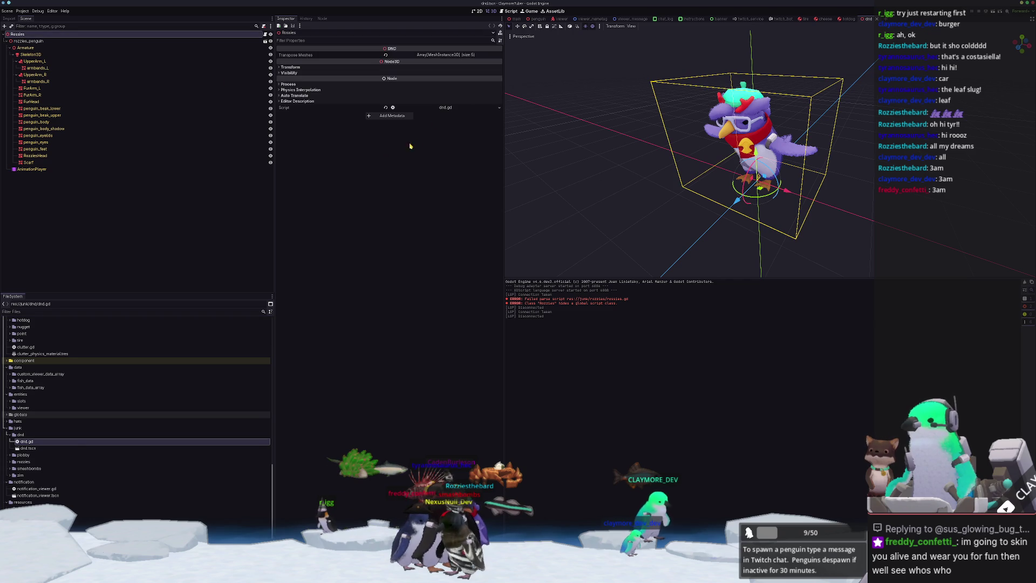
Rename the root to DND, add the dnd_penguin model, and delete rozzies_penguin
text(dnd)
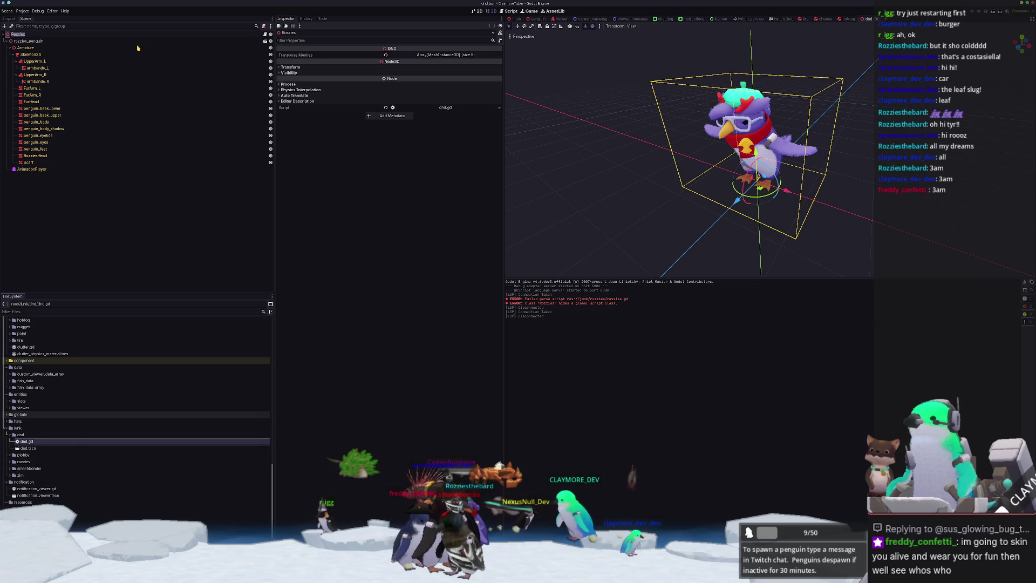
key(Return)
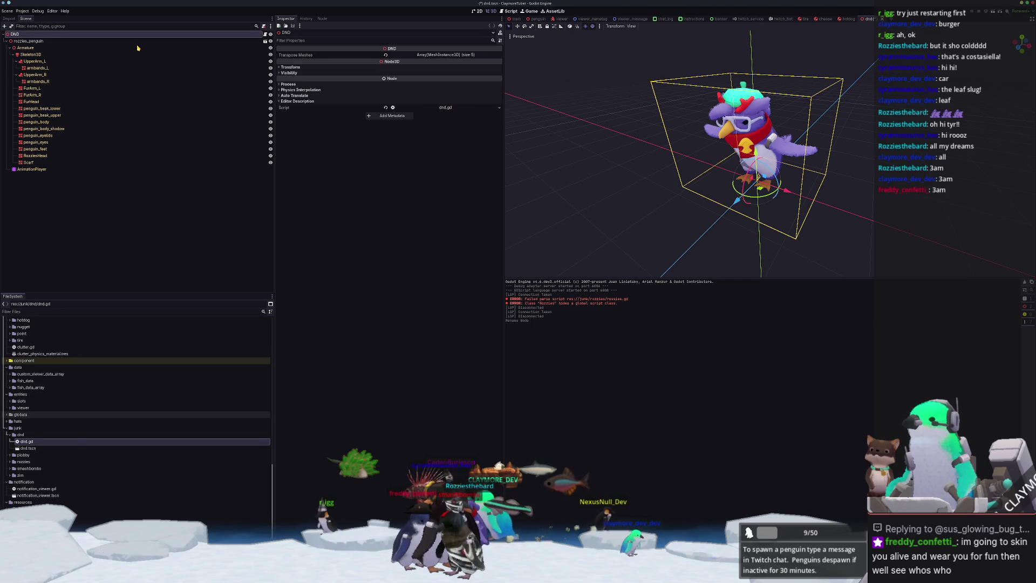
scroll(96, 421, up, 4)
scroll(96, 421, up, 5)
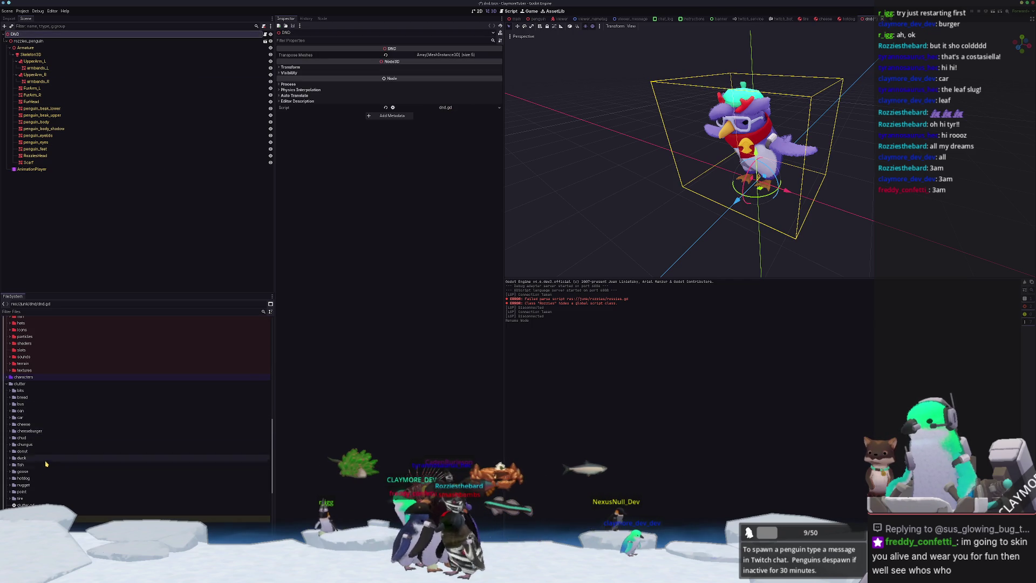
scroll(41, 417, up, 4)
scroll(42, 417, up, 5)
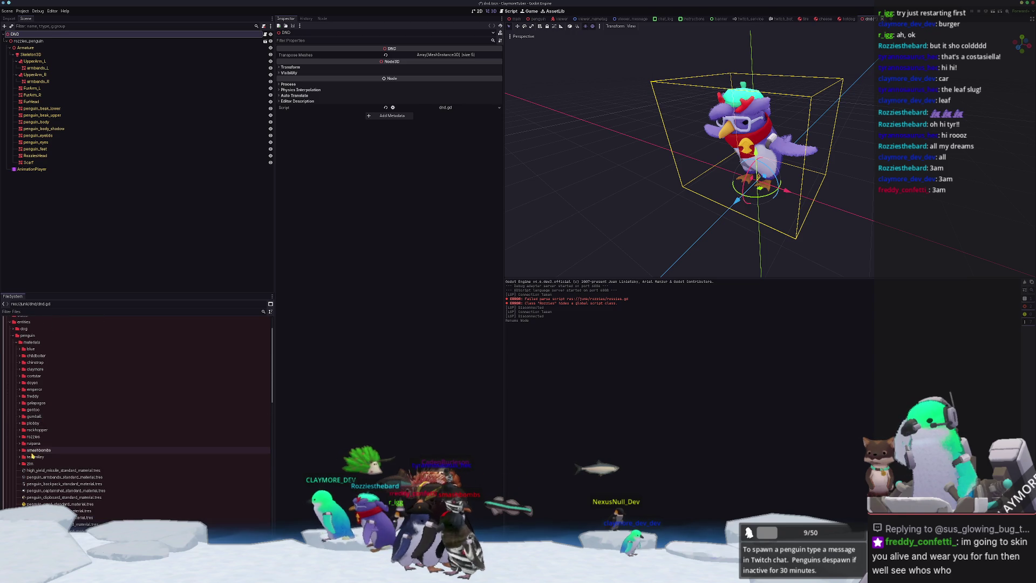
double_click(28, 336)
double_click(30, 348)
mouse_move(38, 356)
mouse_down()
mouse_move(108, 333)
mouse_move(16, 34)
mouse_up()
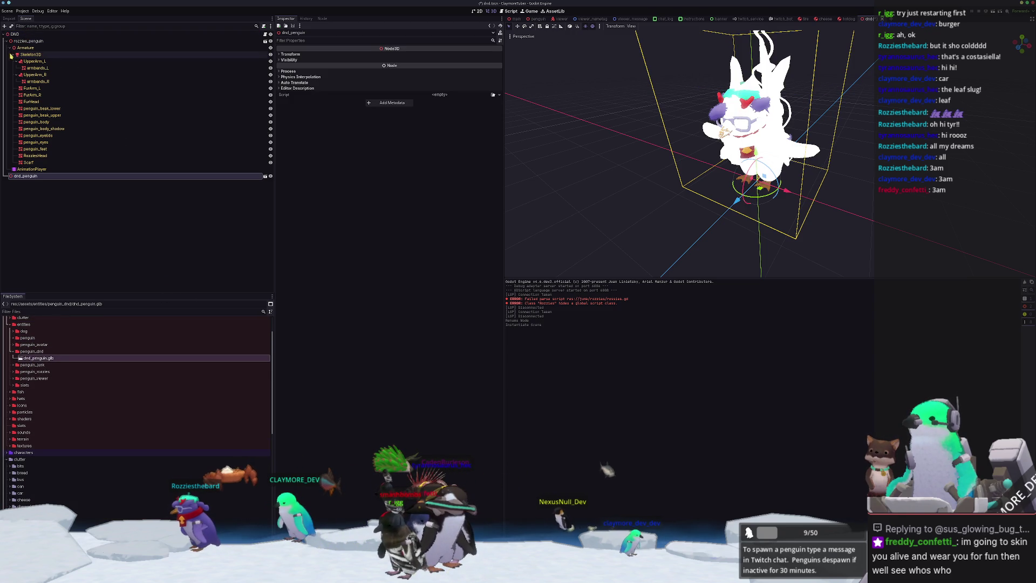
click(27, 41)
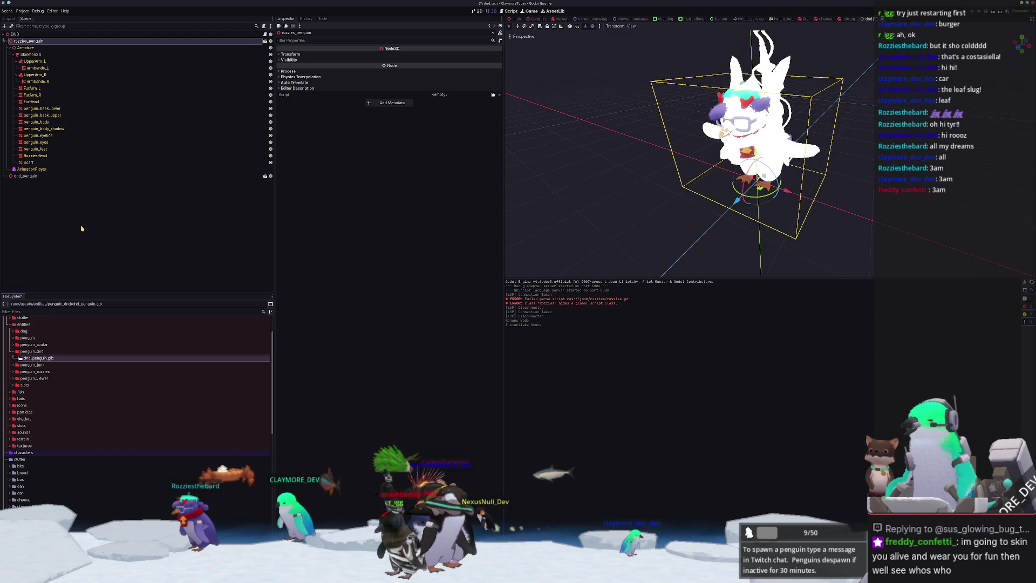
key(Delete)
key(Return)
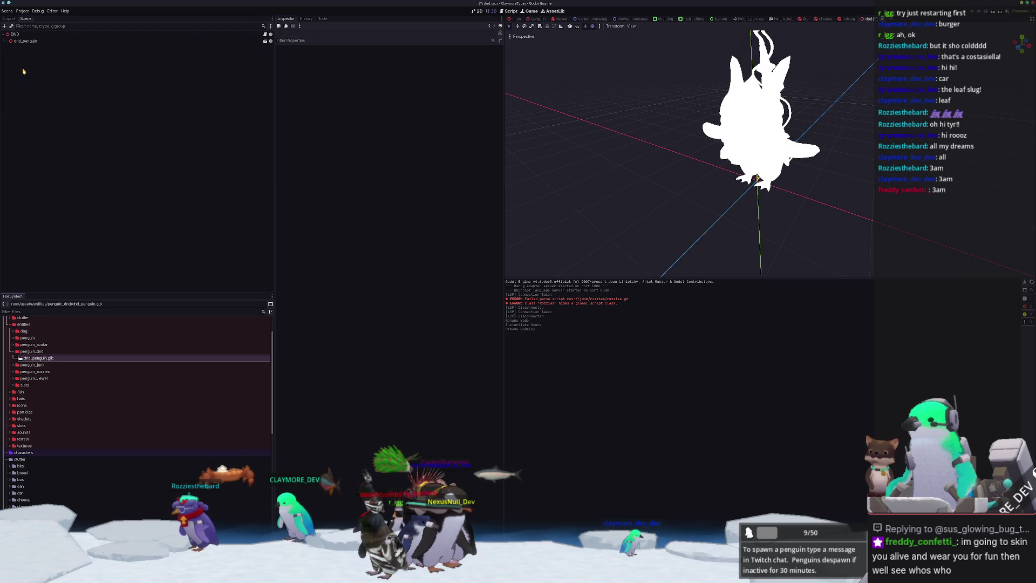
Make dnd_penguin's children editable and open Advanced Import Settings for dnd_penguin.glb
click(27, 41)
right_click(27, 41)
click(88, 162)
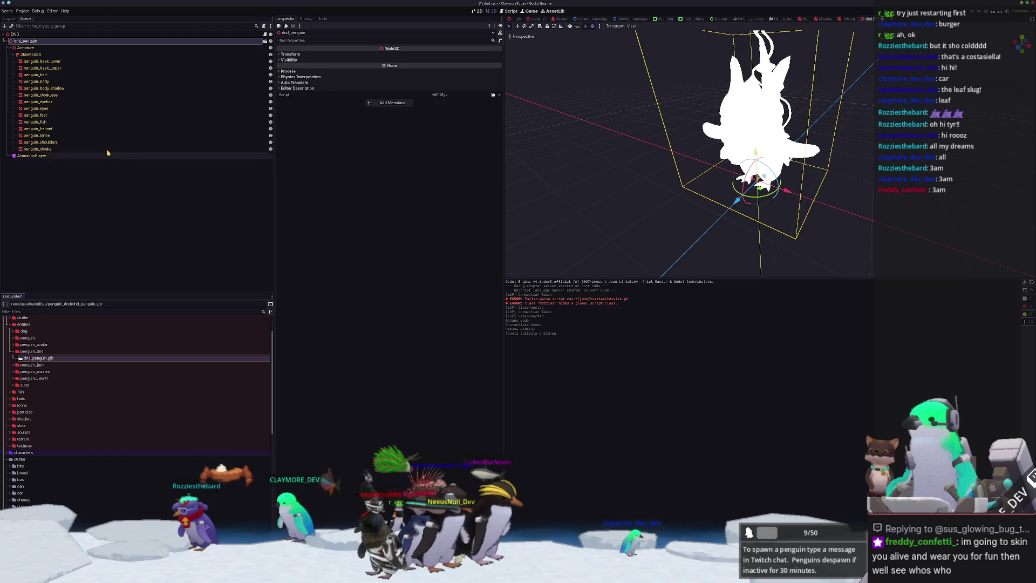
click(81, 149)
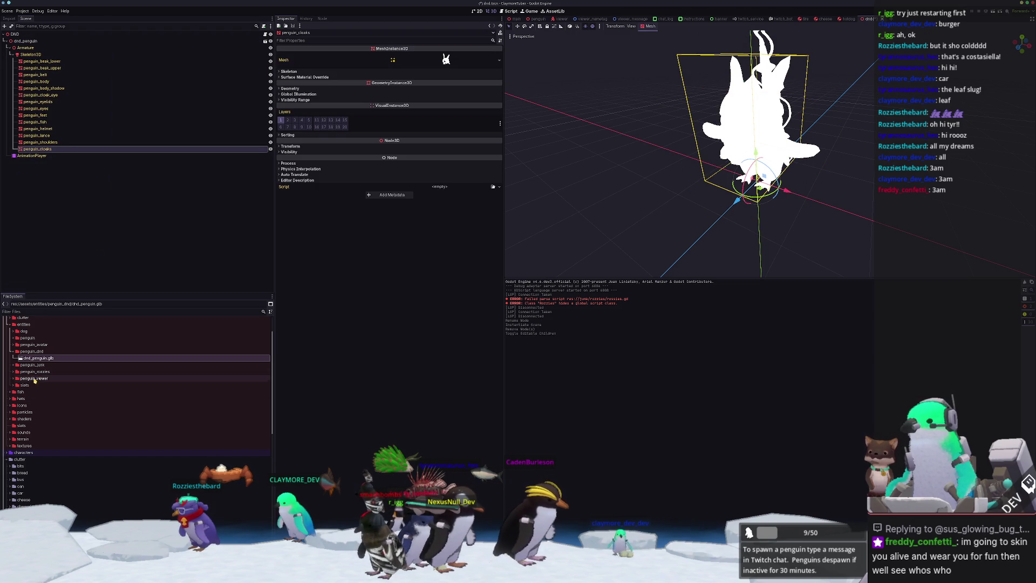
double_click(37, 358)
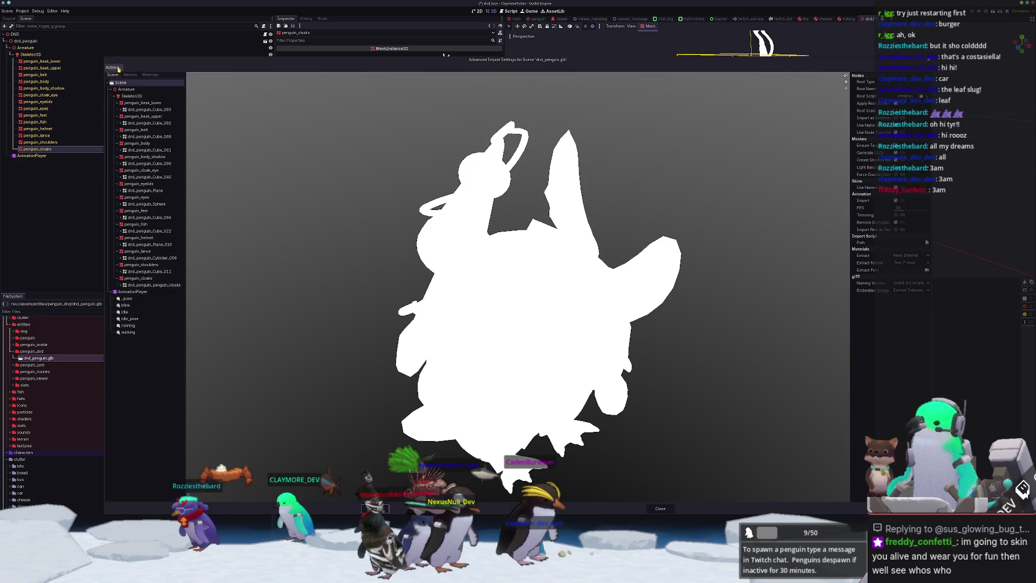
Save the penguin's animations into a new 'animations' folder and reimport the model
click(118, 69)
click(127, 84)
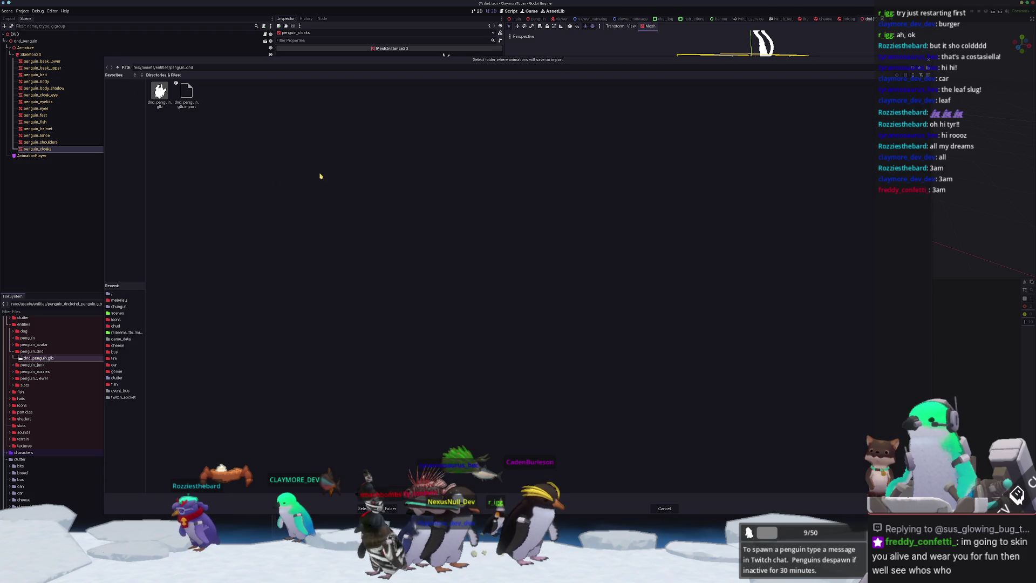
click(912, 88)
text(an)
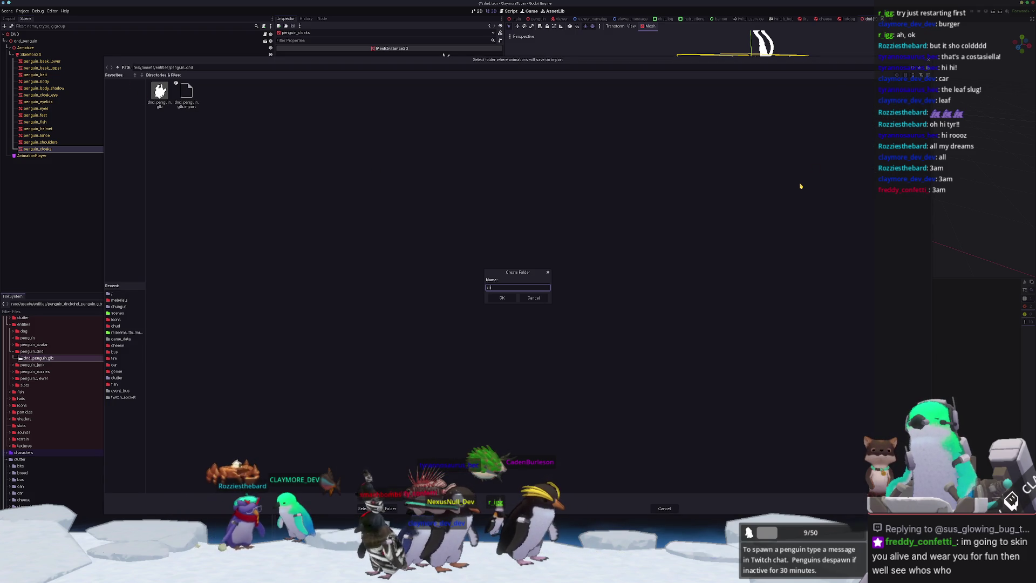
text(imations)
key(Return)
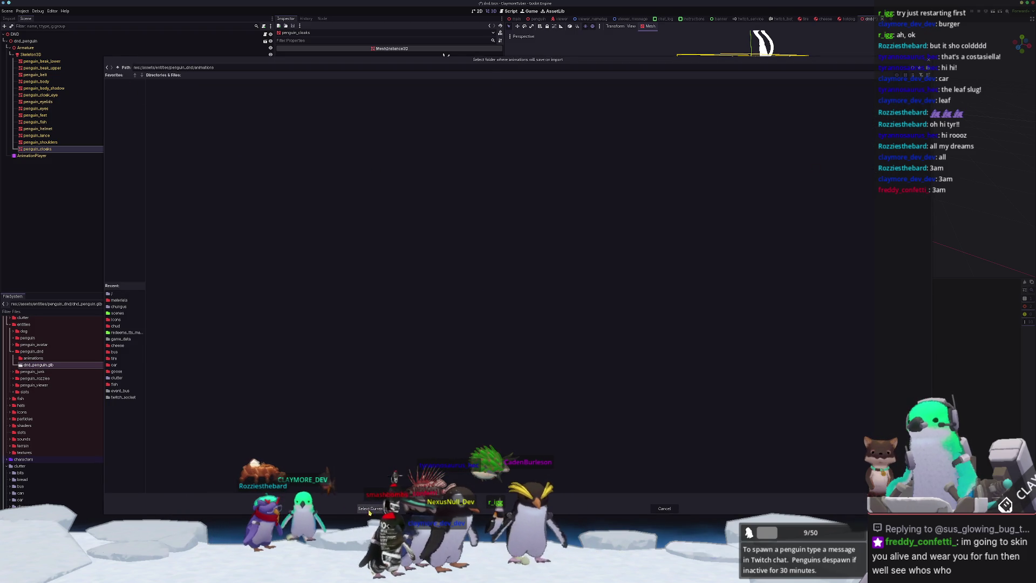
click(365, 512)
click(378, 508)
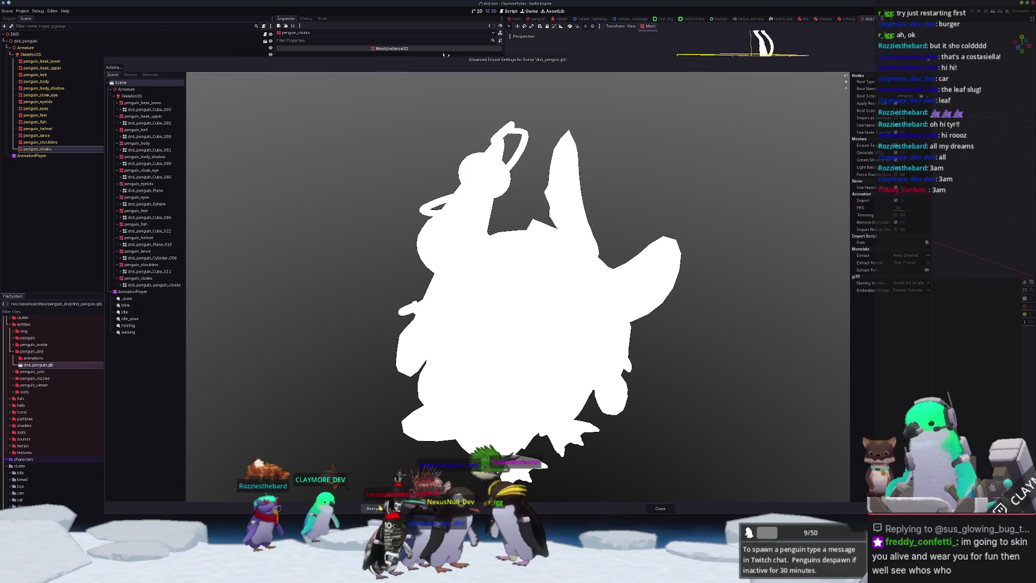
click(380, 508)
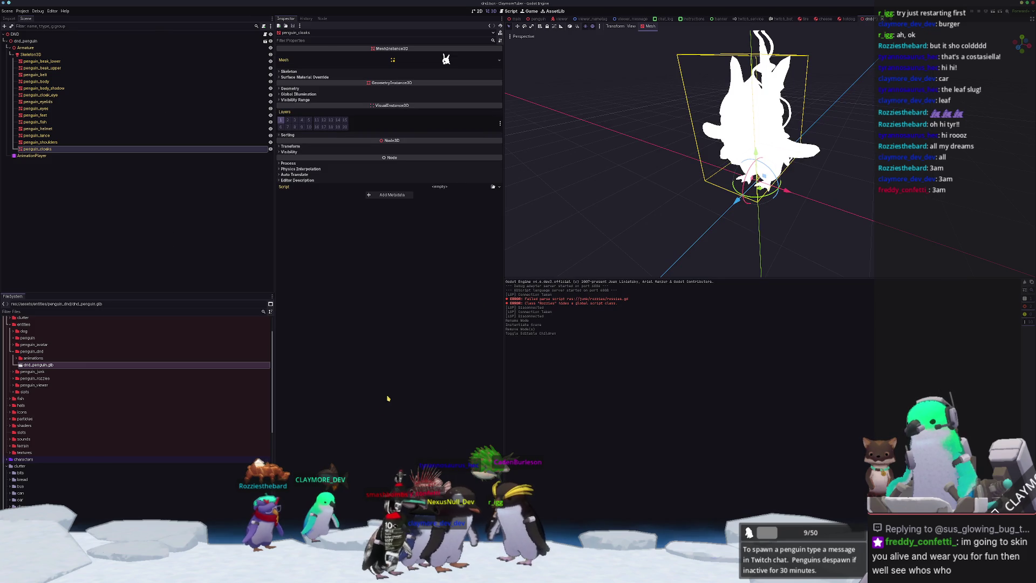
Start creating a new folder inside penguin_dnd
click(40, 353)
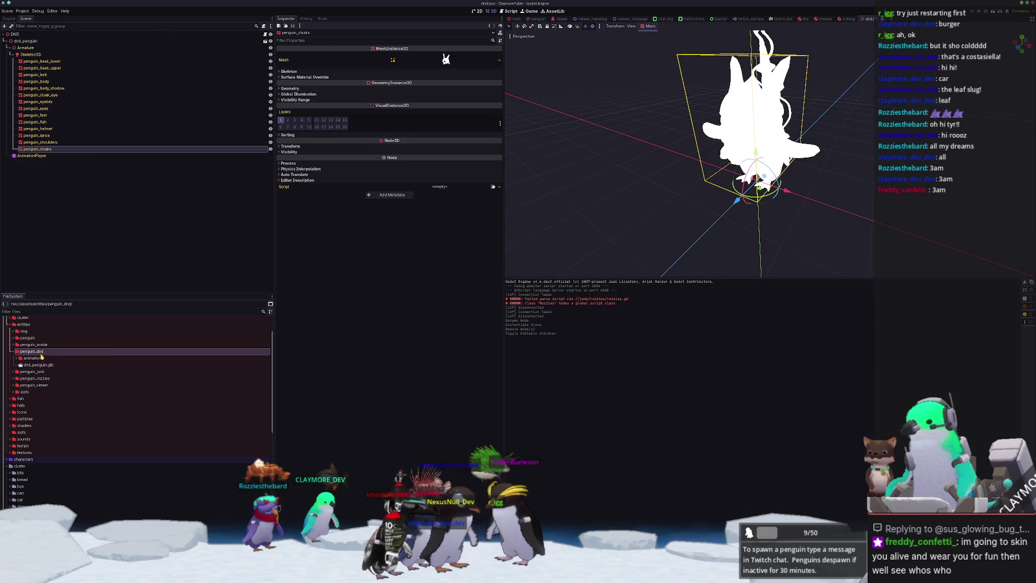
right_click(41, 355)
click(124, 358)
text(materials)
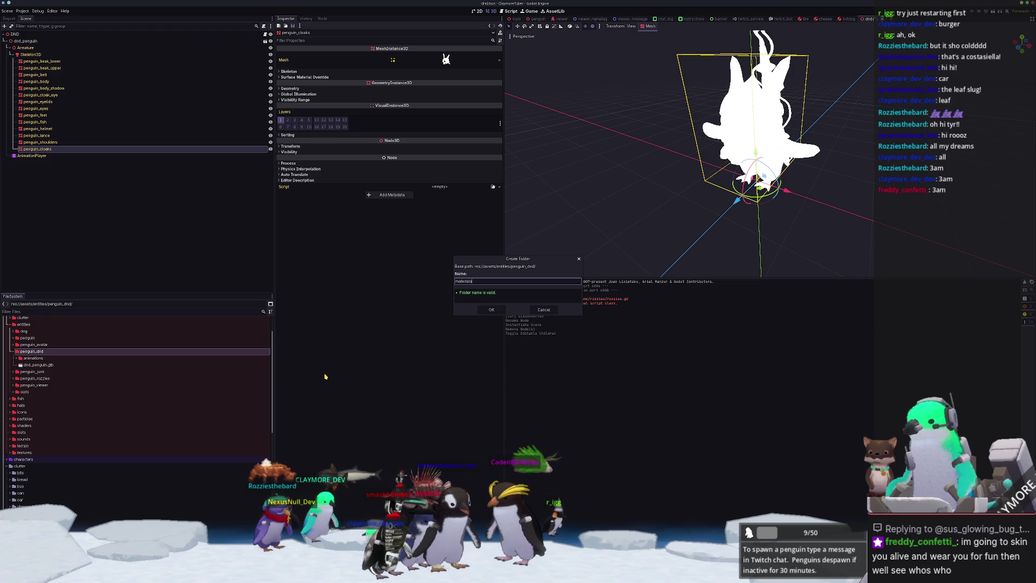
Create the materials folder inside penguin_dnd
key(Return)
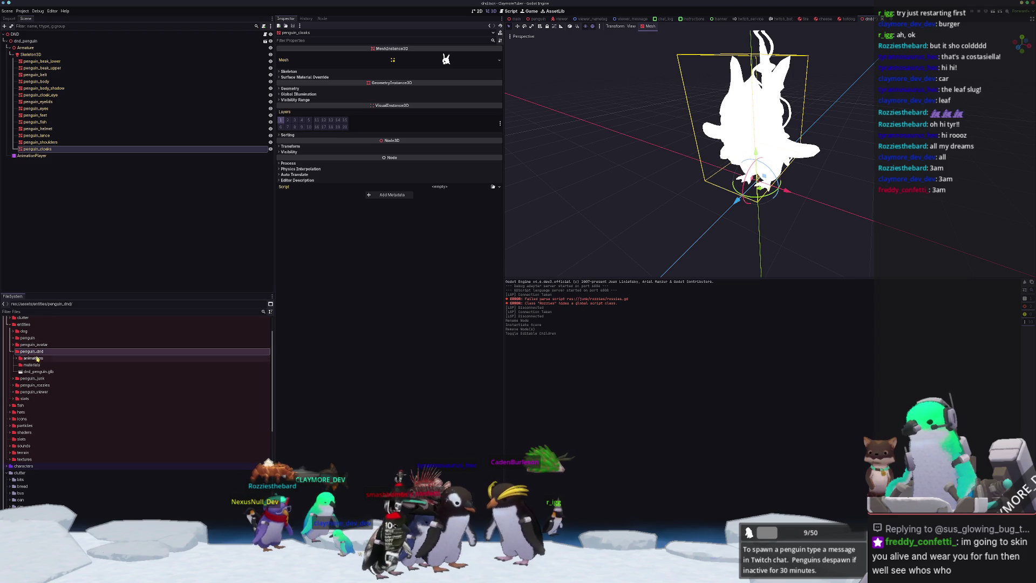
click(31, 365)
right_click(38, 365)
key(Escape)
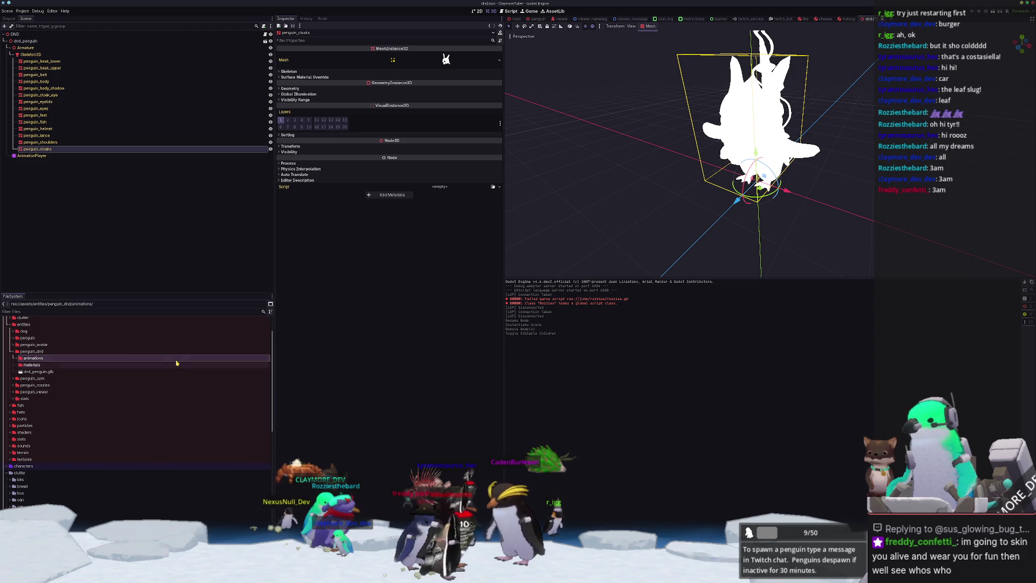
Duplicate the teasmiley materials folder as a new dnd folder
scroll(109, 371, up, 3)
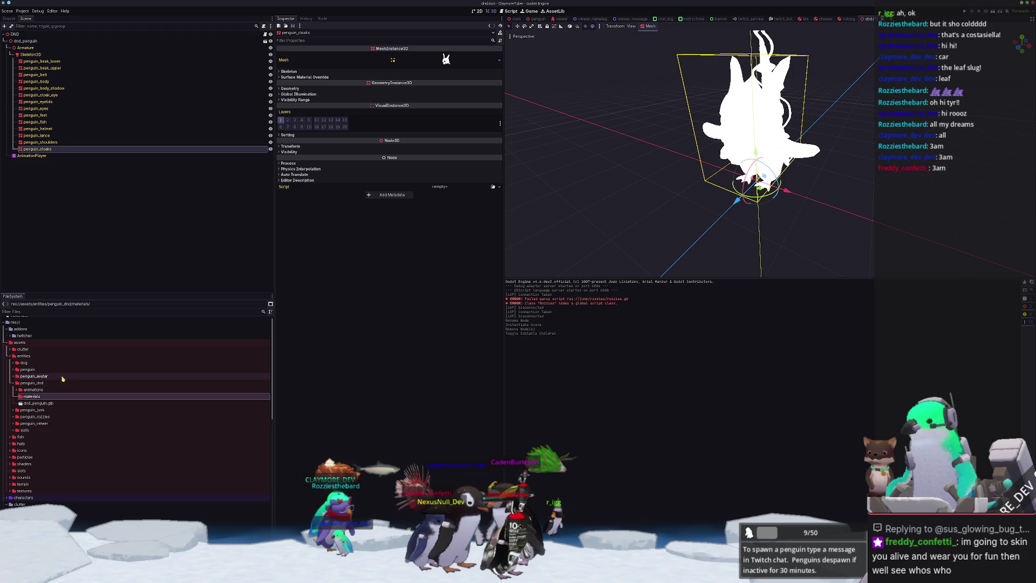
double_click(45, 371)
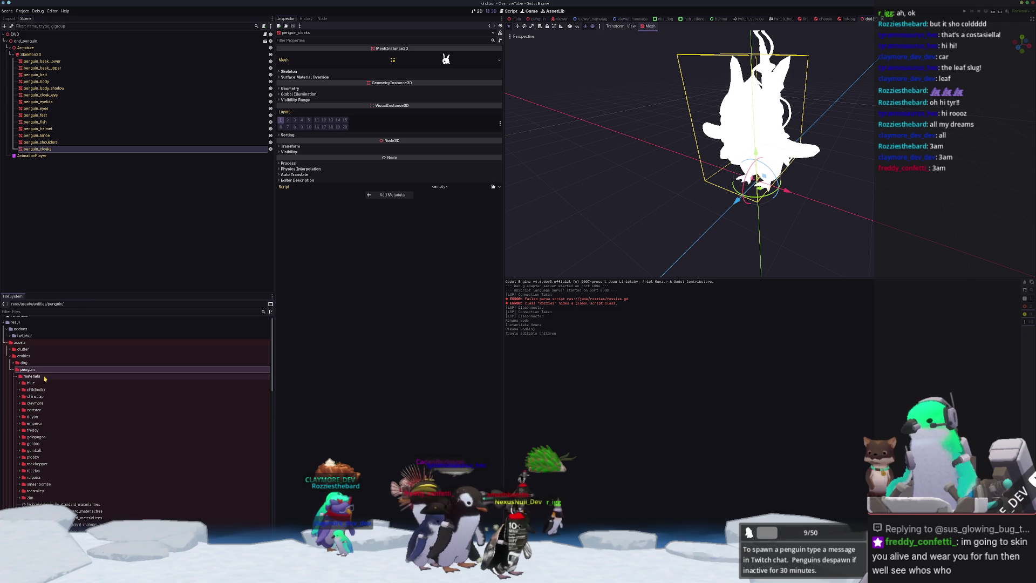
double_click(35, 491)
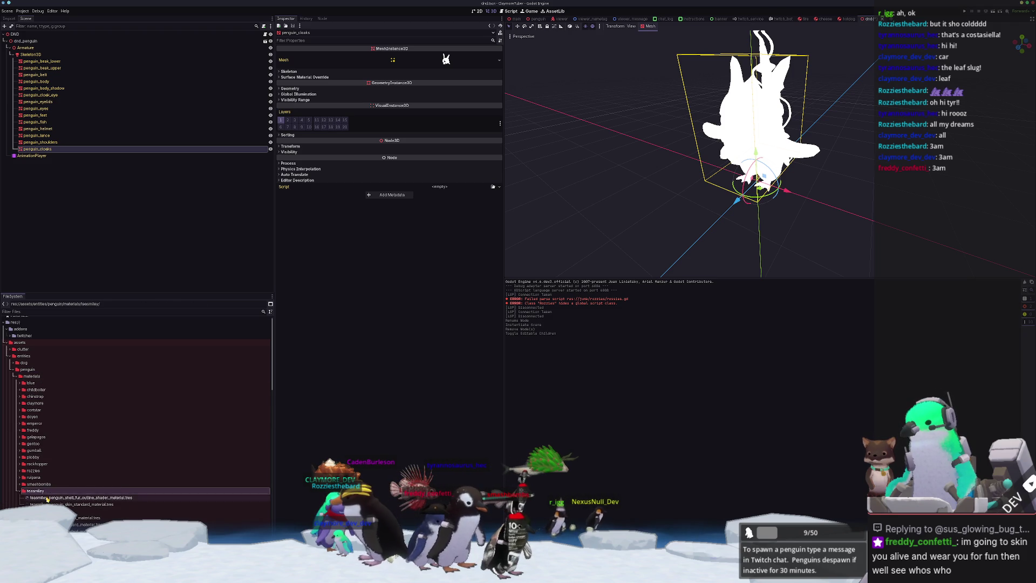
click(65, 498)
scroll(76, 347, down, 5)
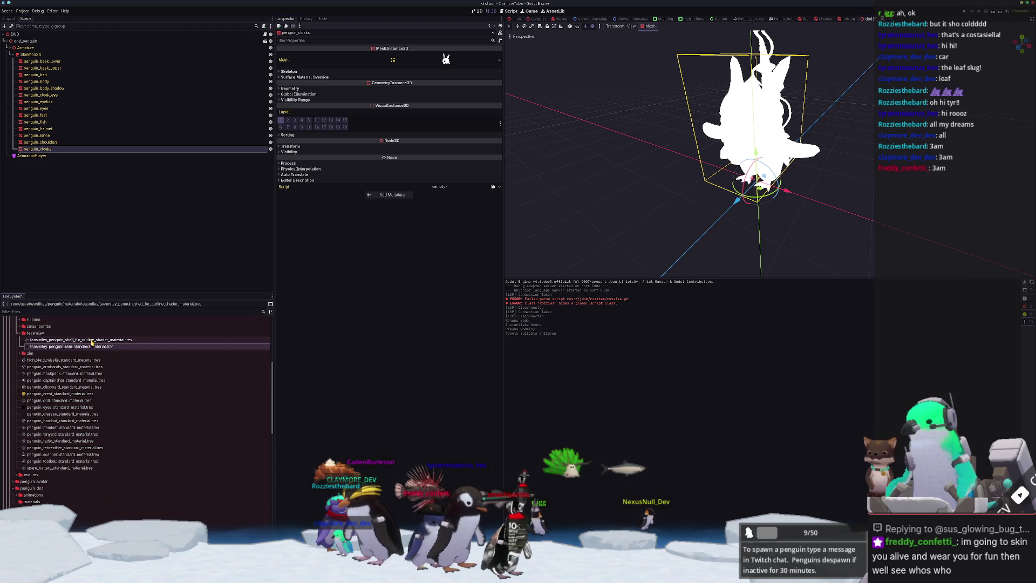
click(121, 333)
key(ctrl+d)
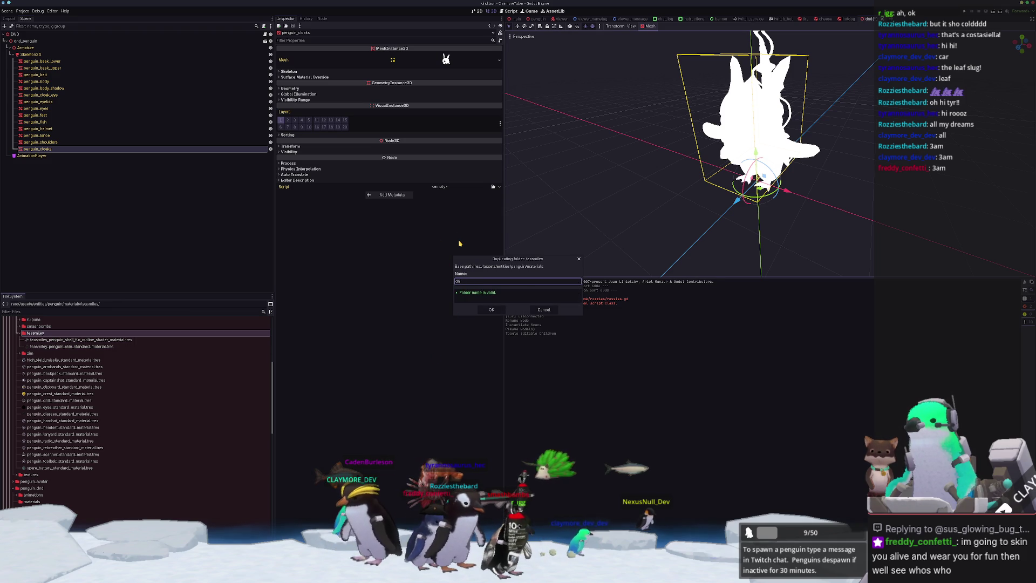
key(Return)
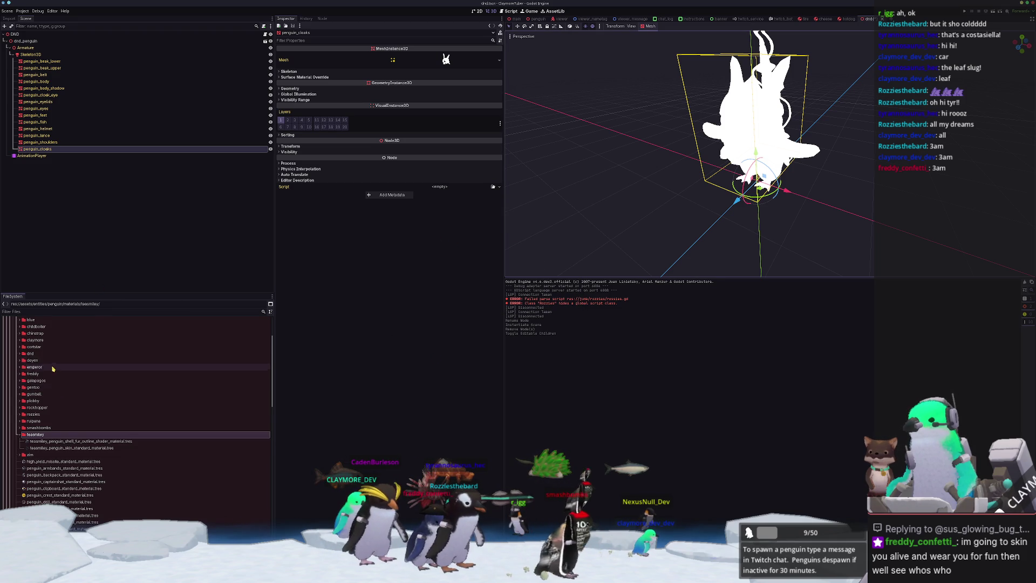
Move the dnd folder into assets/entities/penguin_dnd/materials
double_click(35, 435)
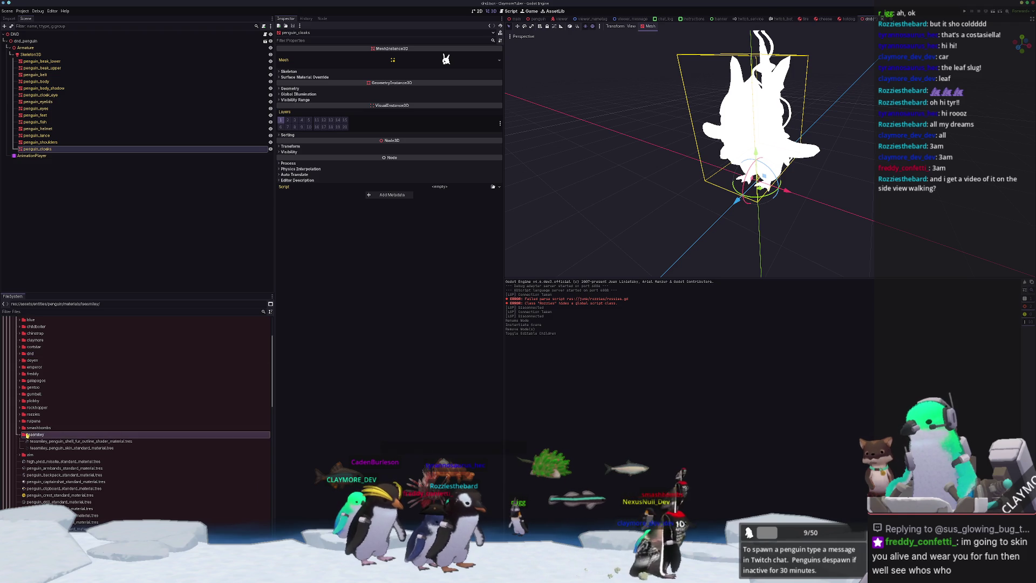
click(33, 360)
click(33, 354)
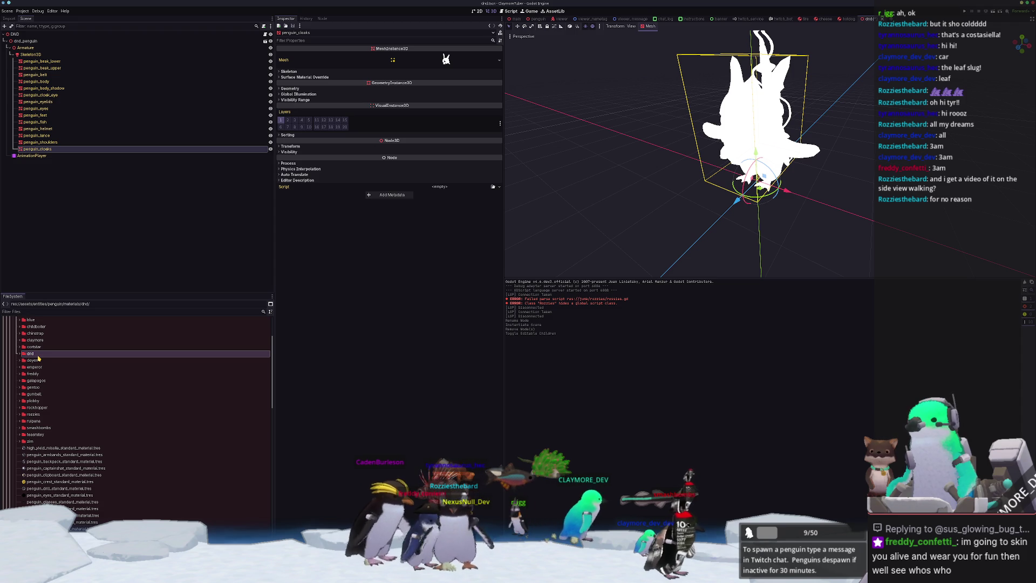
key(ctrl+a)
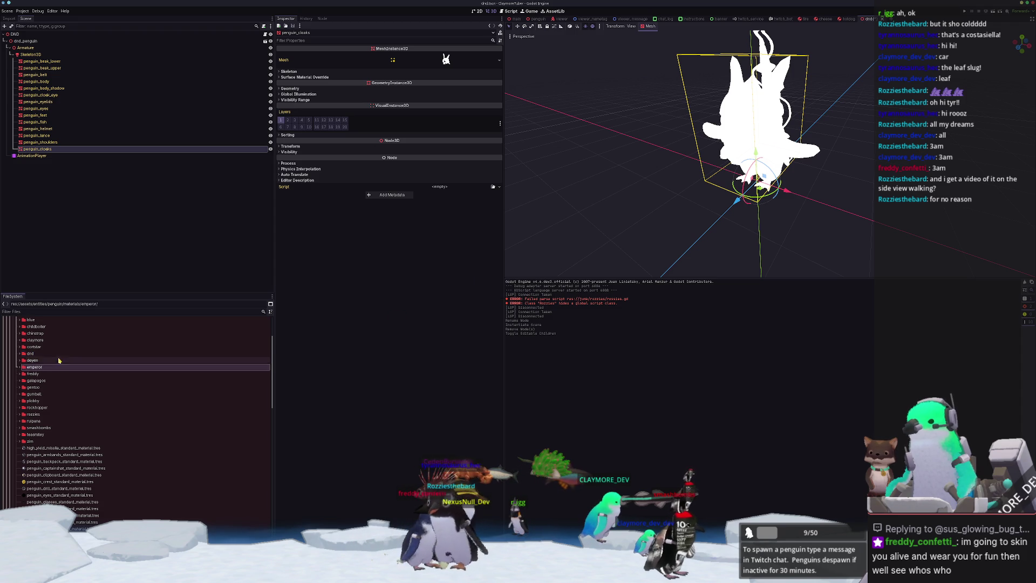
key(Escape)
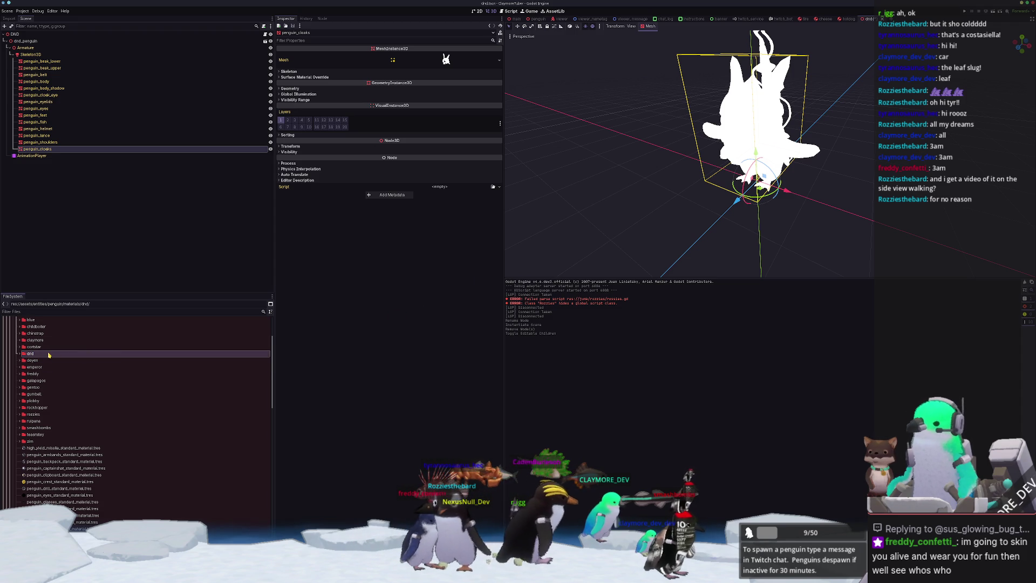
right_click(48, 353)
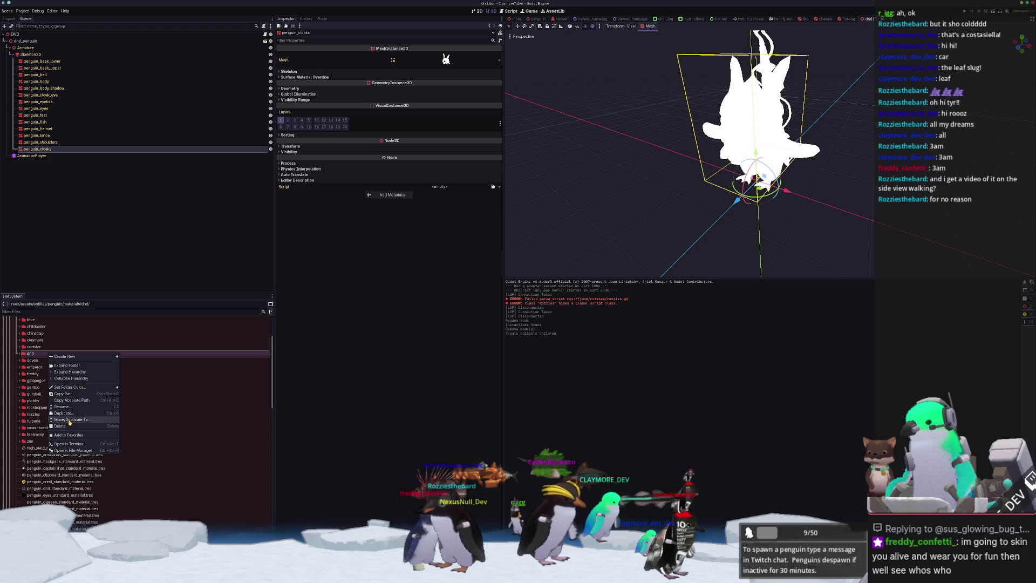
click(70, 420)
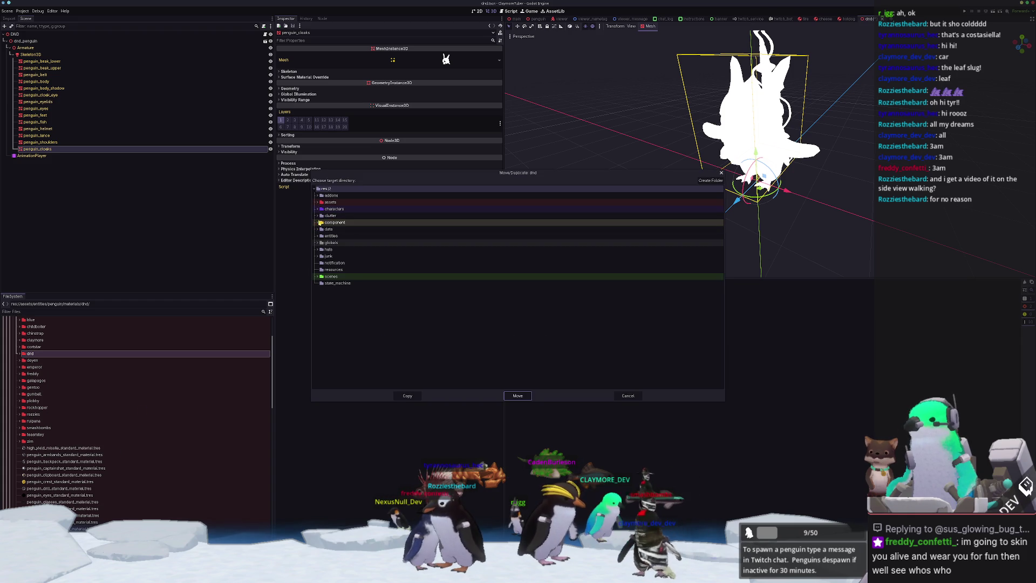
click(318, 202)
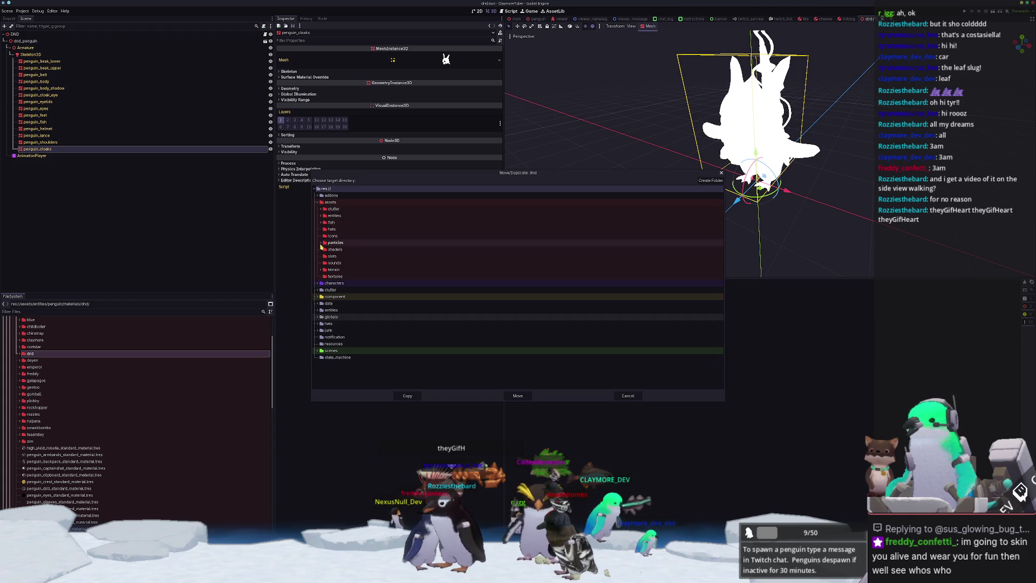
click(321, 215)
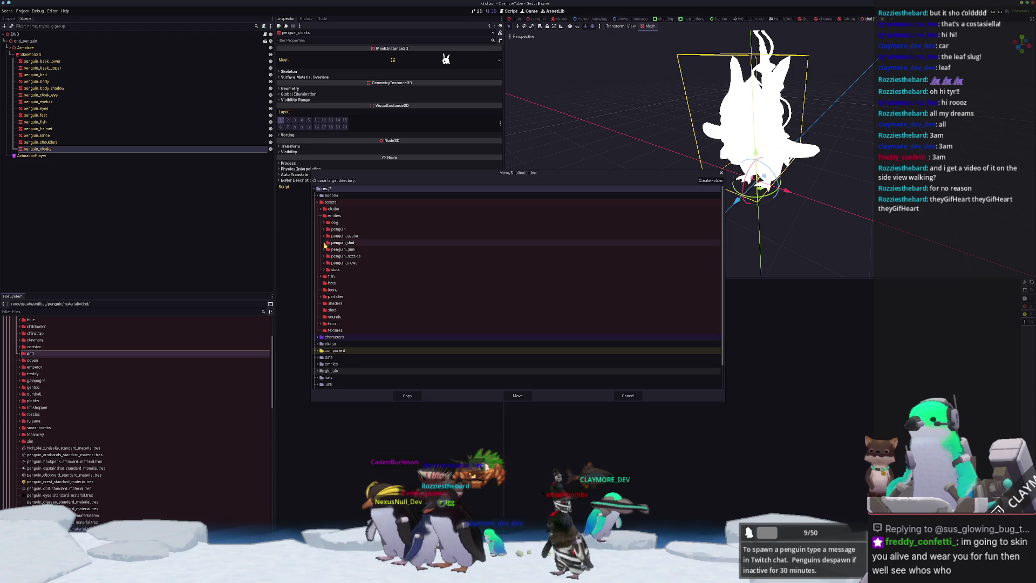
click(339, 244)
click(342, 256)
click(518, 395)
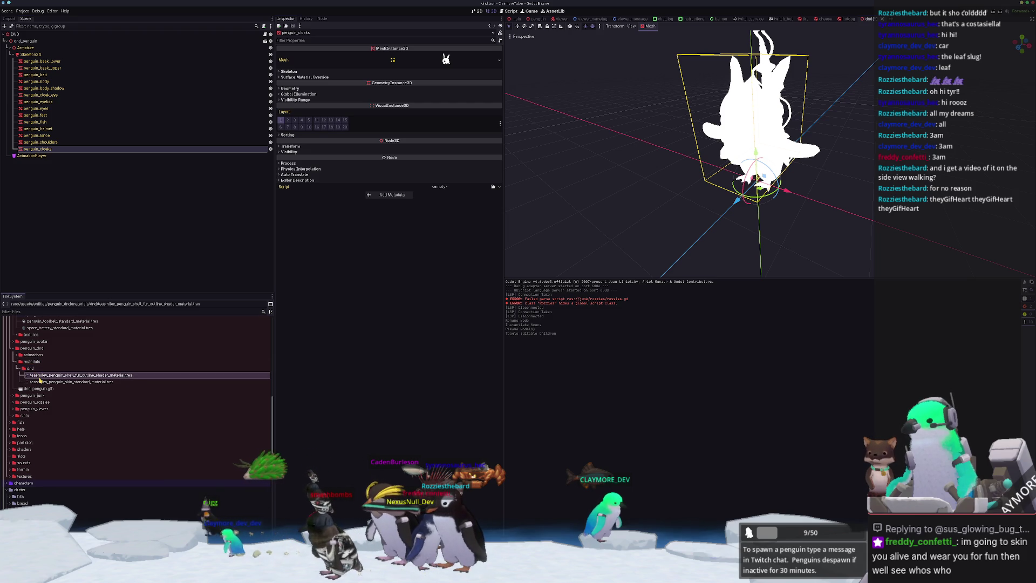
Delete the empty leftover dnd folder
click(34, 369)
key(Delete)
key(Return)
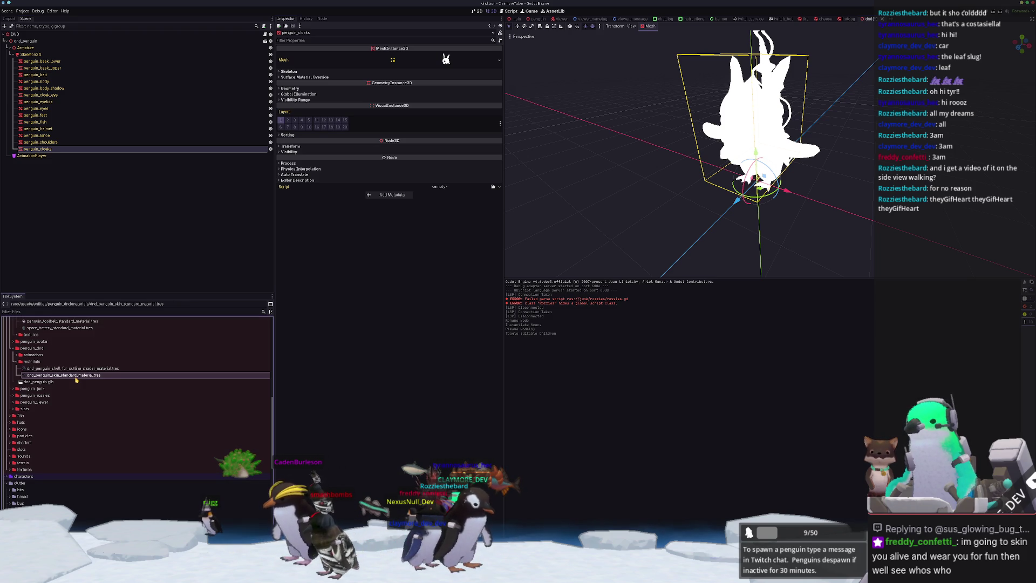
Give the shell fur outline material the cloak base colour albedo texture and clear Shell Fur Mask
click(77, 369)
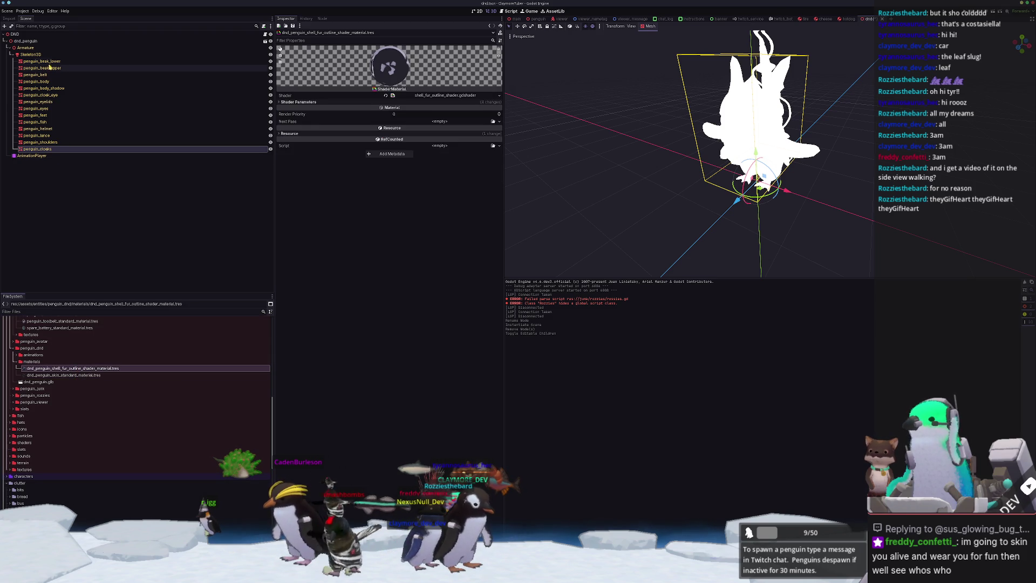
click(50, 62)
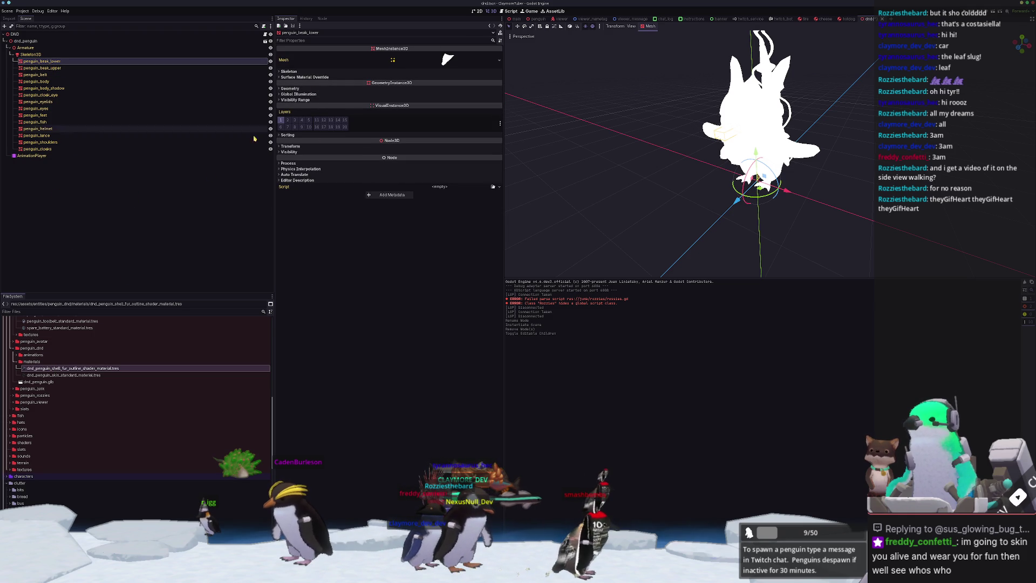
click(70, 368)
click(468, 103)
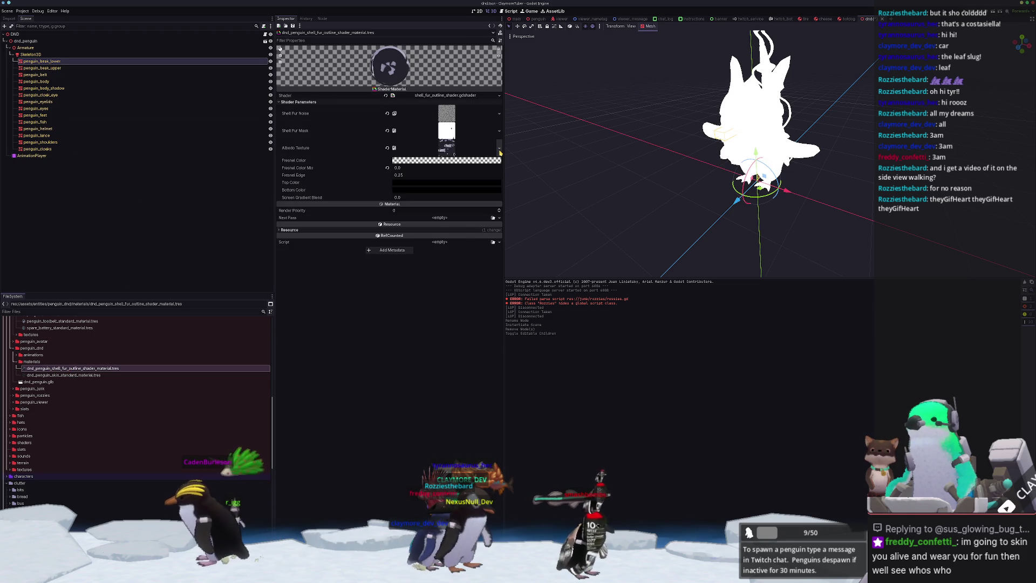
click(499, 148)
click(448, 286)
text(cloak)
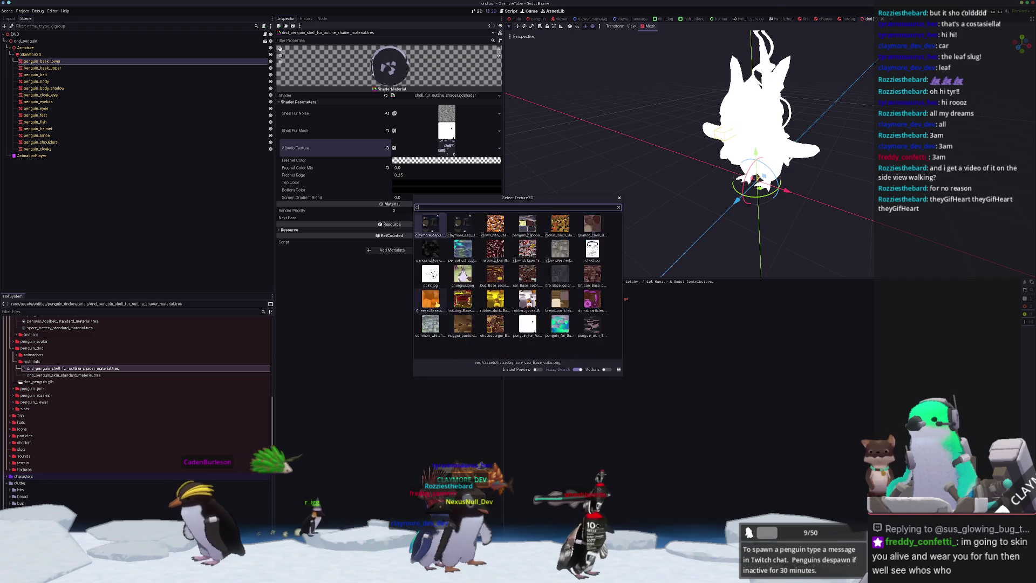
key(Right)
key(Return)
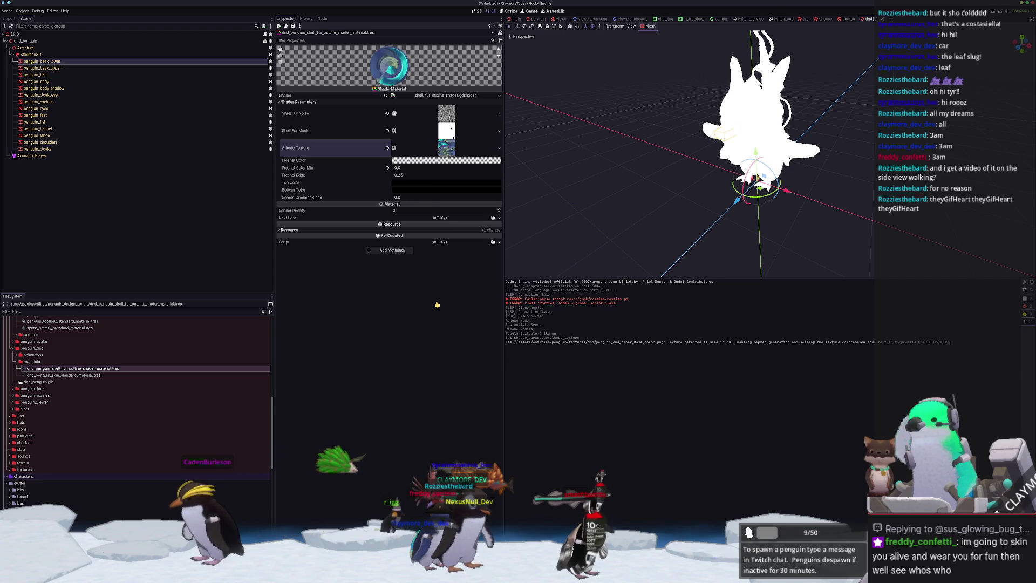
click(387, 131)
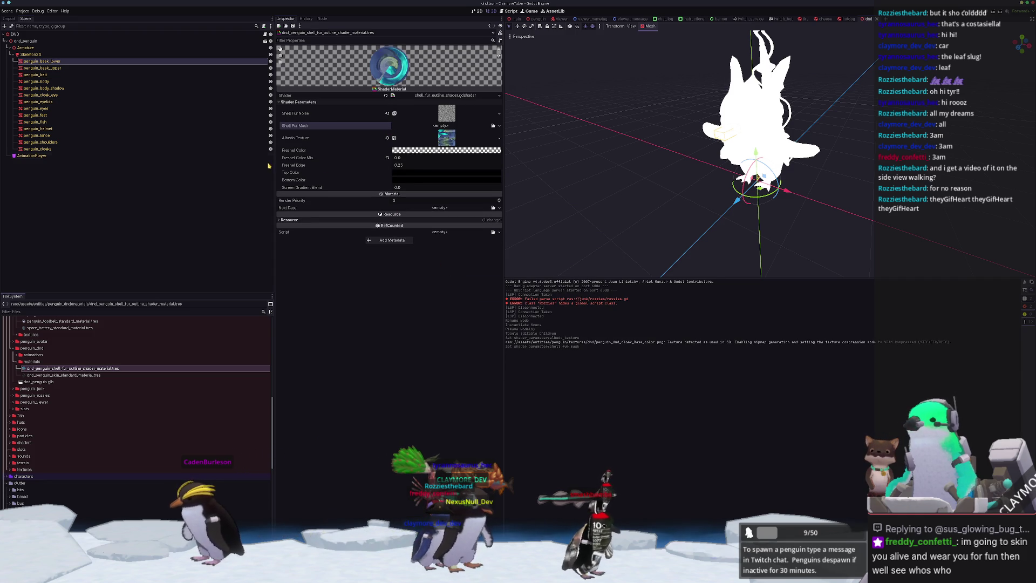
click(49, 88)
click(59, 95)
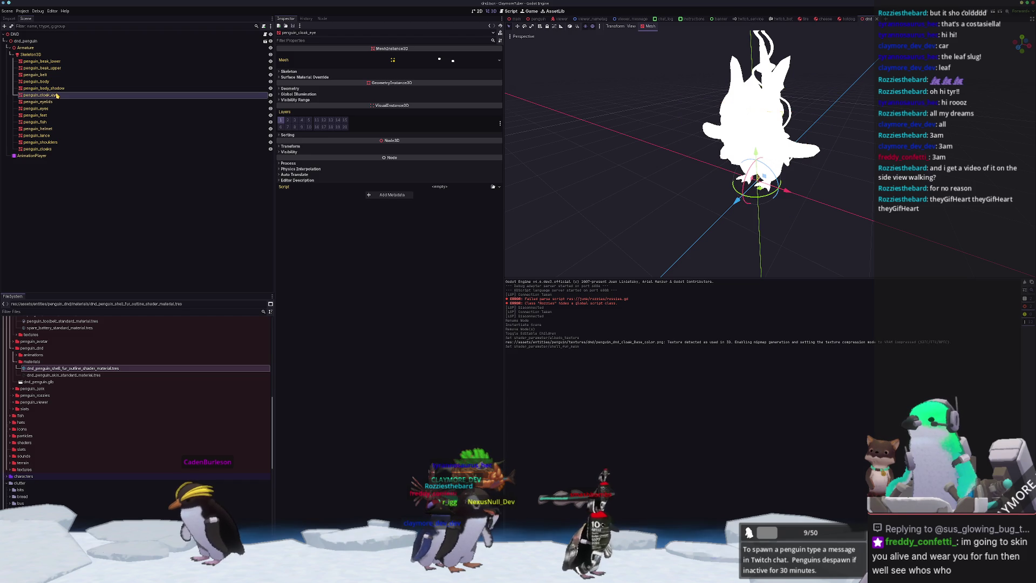
Set the shell fur outline material as penguin_cloaks' Material Override
click(38, 149)
click(487, 89)
click(492, 95)
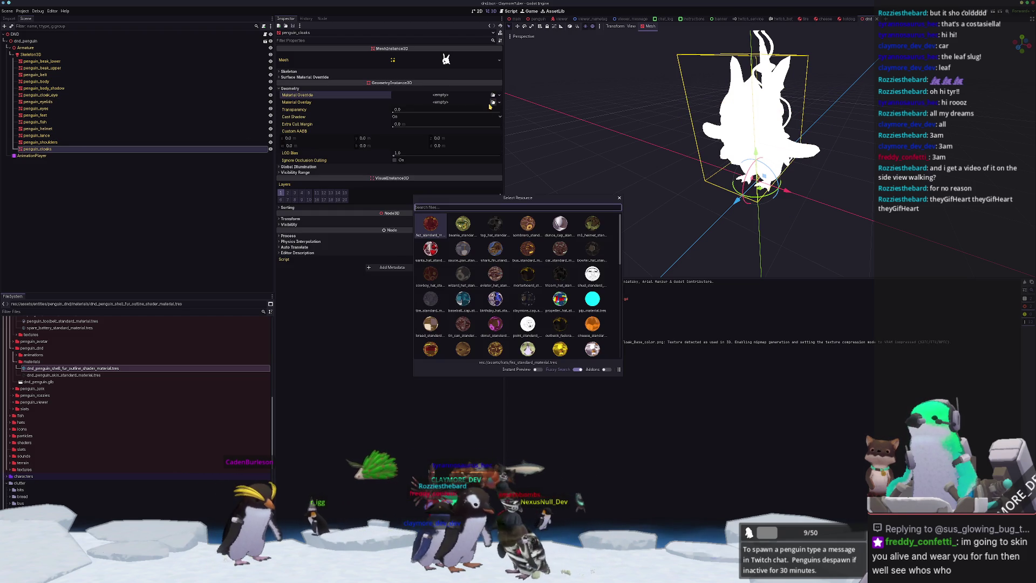
text(cloak)
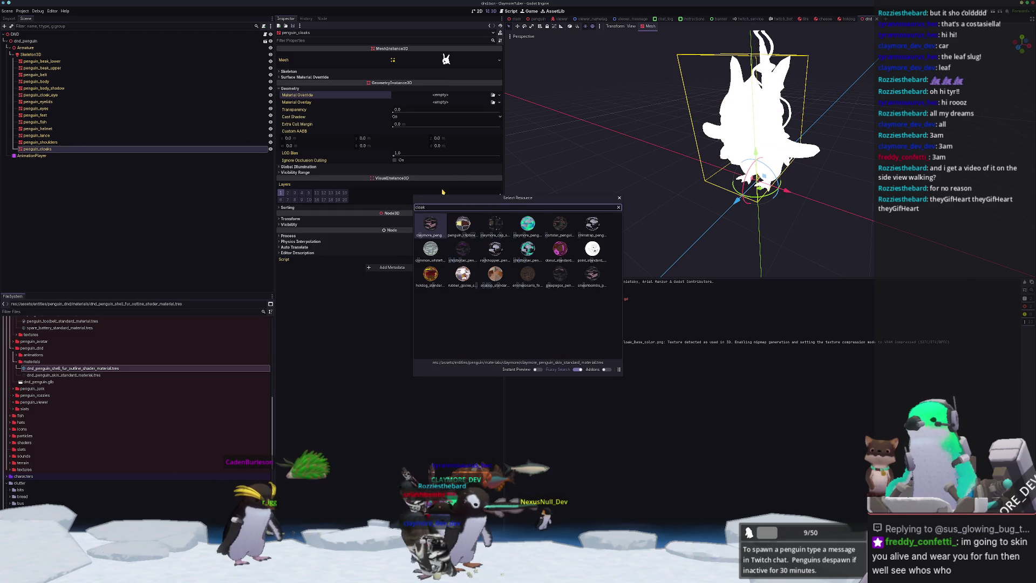
key(Right)
key(Right)
key(Right)
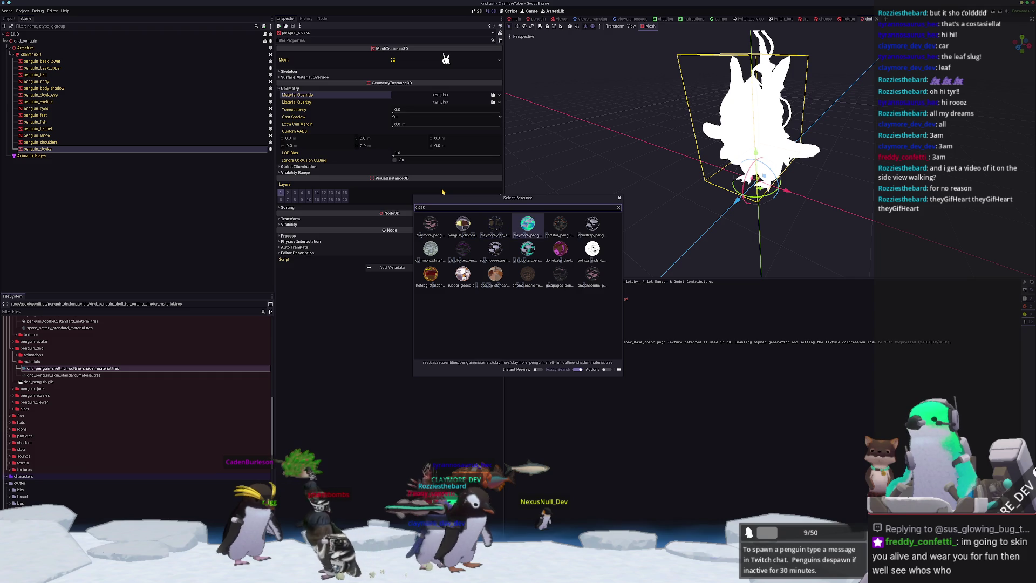
key(Down)
key(Left)
key(Left)
key(Left)
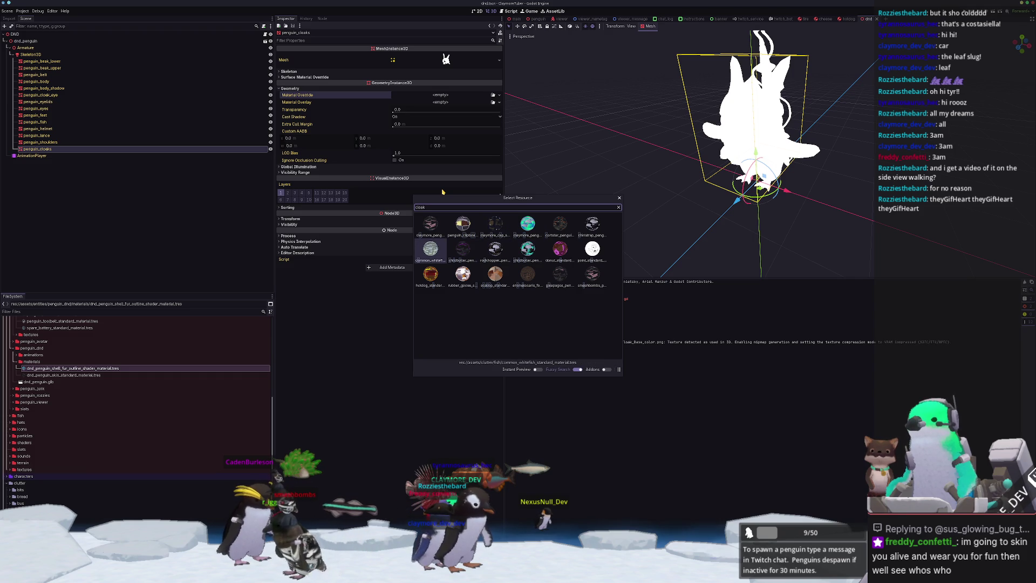
key(Escape)
mouse_move(84, 371)
mouse_down()
mouse_move(444, 73)
mouse_move(437, 97)
mouse_up()
mouse_move(701, 178)
middle_down()
mouse_move(688, 200)
mouse_move(758, 117)
mouse_move(784, 114)
middle_up()
scroll(687, 200, up, 3)
Select penguin_cloak_eye and inspect its surface materials and geometry settings
click(787, 115)
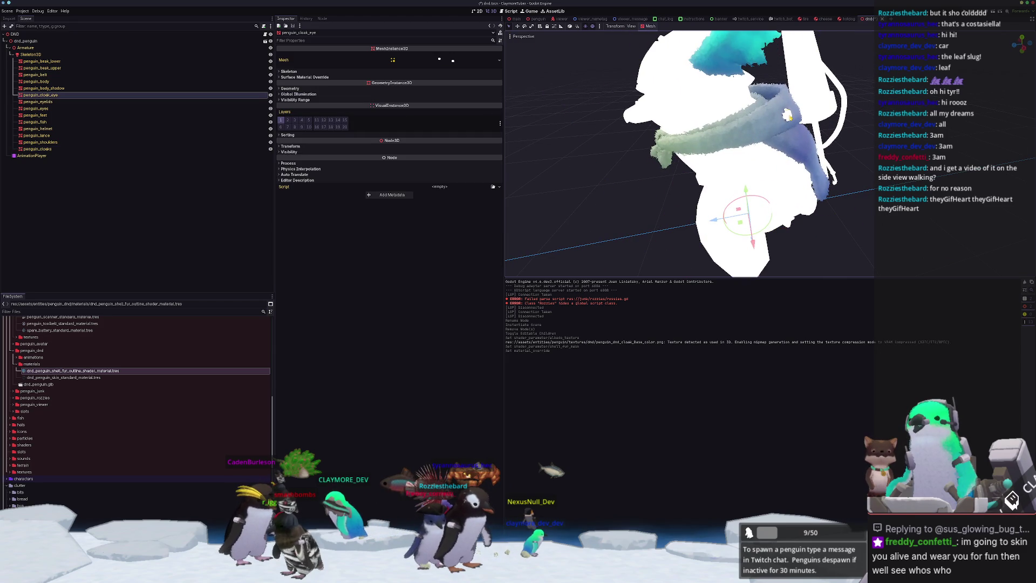
click(348, 79)
click(348, 78)
click(387, 88)
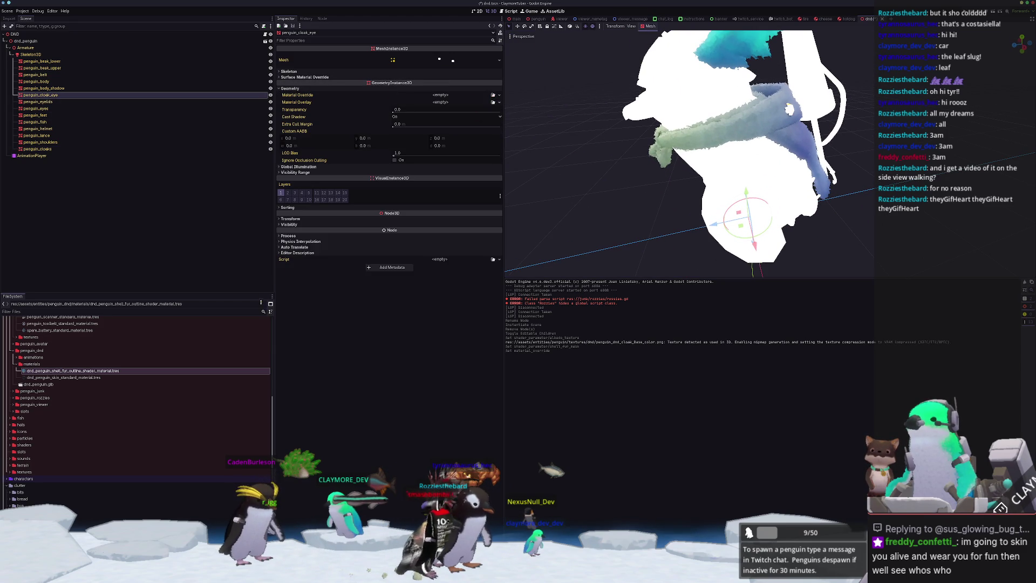
scroll(54, 378, up, 2)
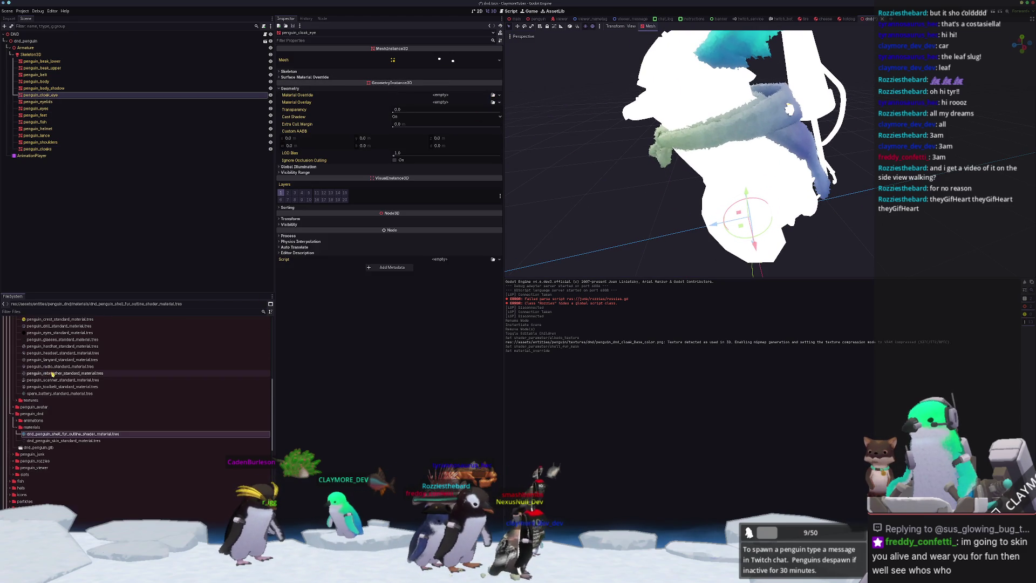
Duplicate the skin material as an eye material using the cloak eye albedo texture
click(172, 410)
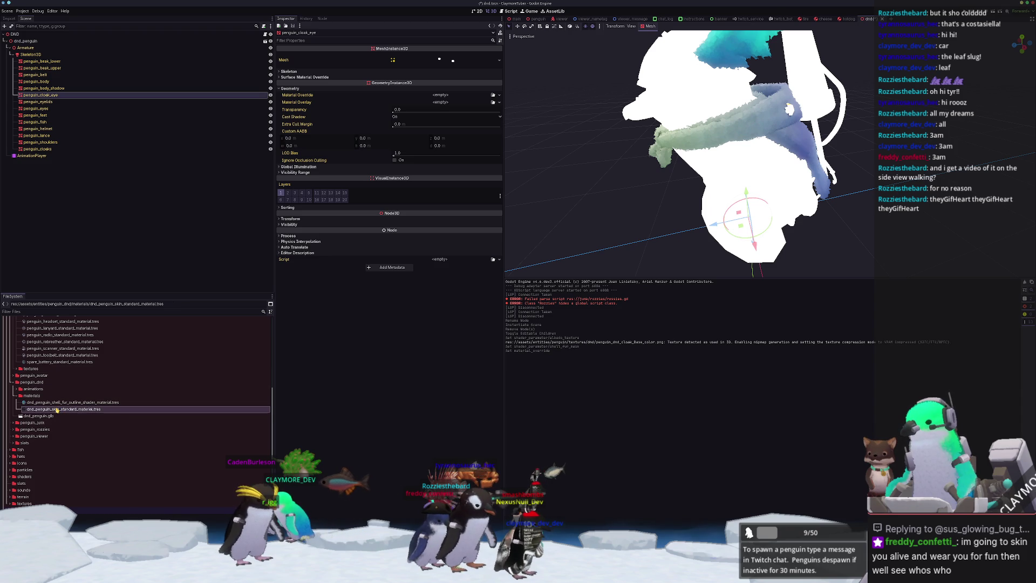
key(ctrl+d)
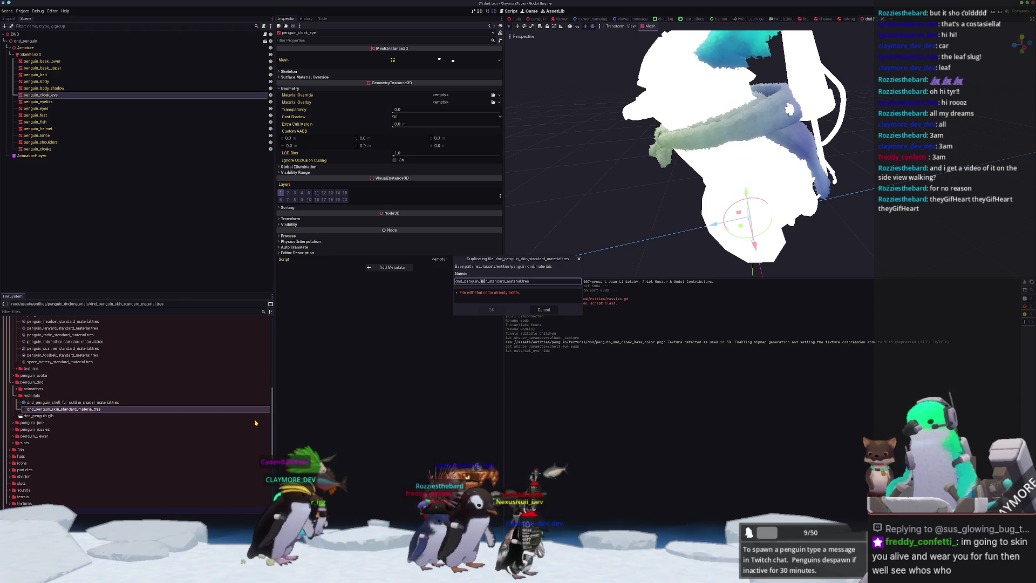
key(Return)
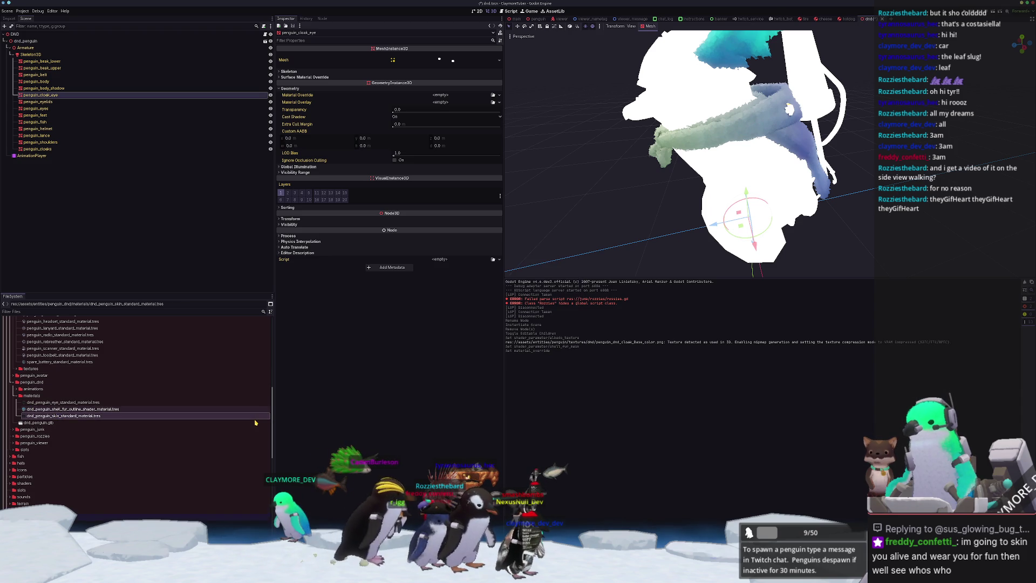
click(58, 403)
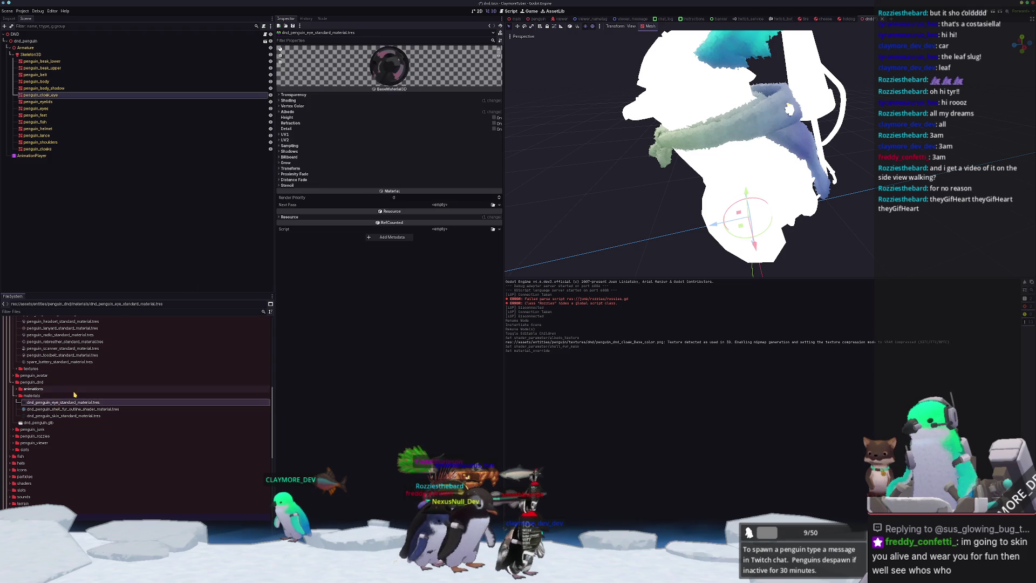
click(445, 112)
click(501, 133)
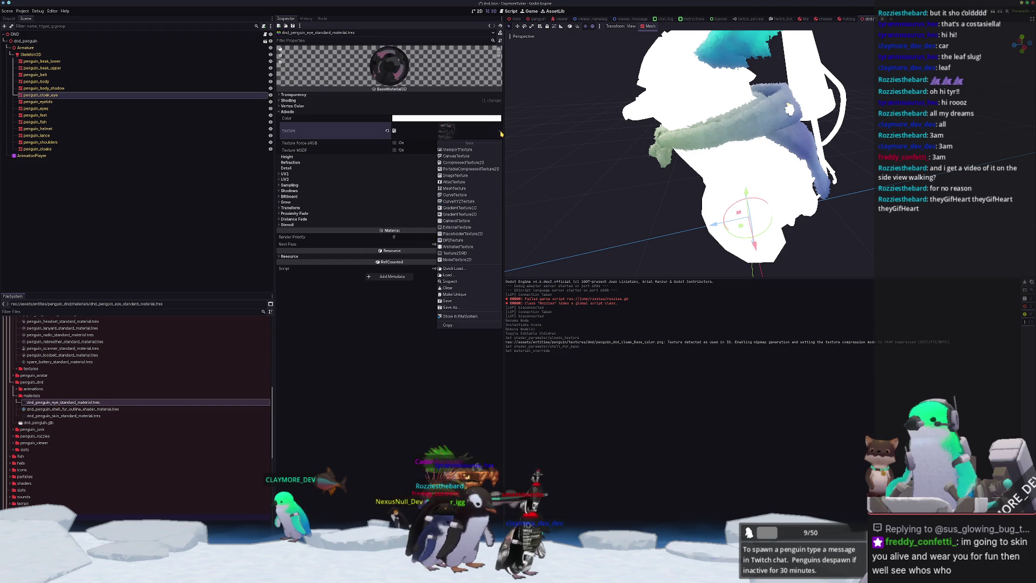
click(454, 269)
text(eye)
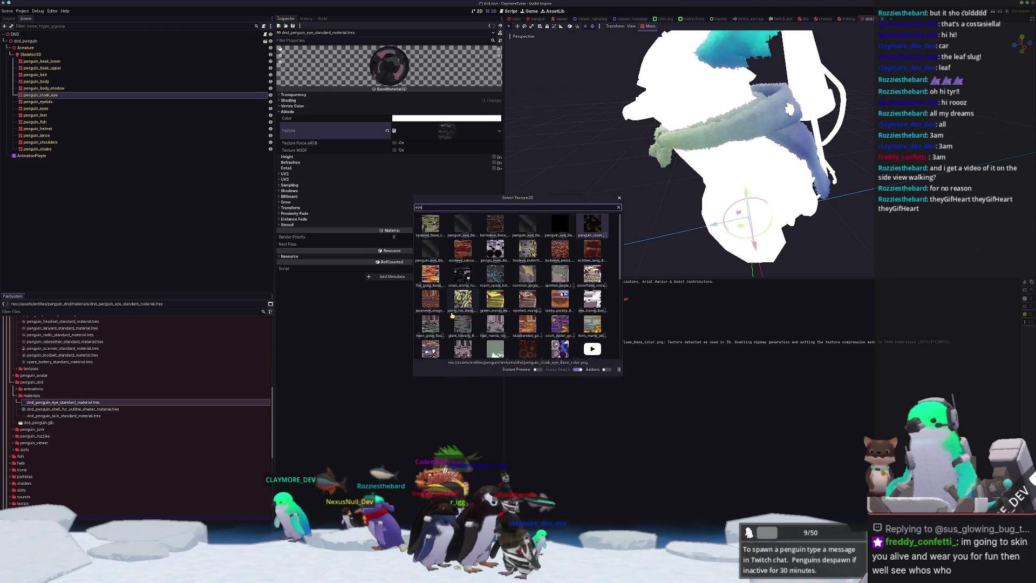
key(Return)
Apply the eye material as penguin_cloak_eye's override, then zoom in on penguin_lance
click(40, 95)
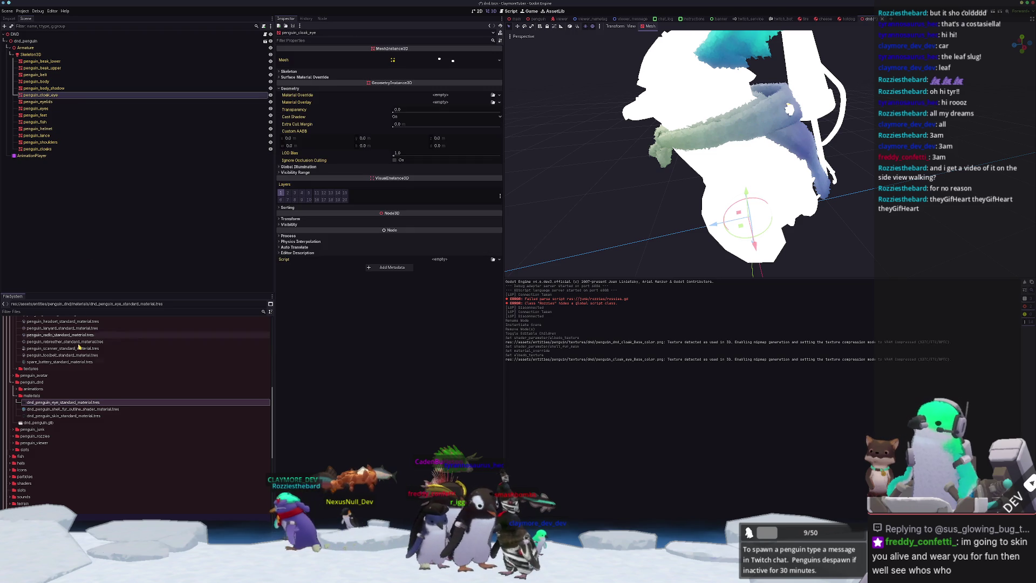
drag(62, 403, 438, 96)
middle_drag(572, 162, 631, 211)
click(810, 108)
middle_drag(808, 107, 837, 169)
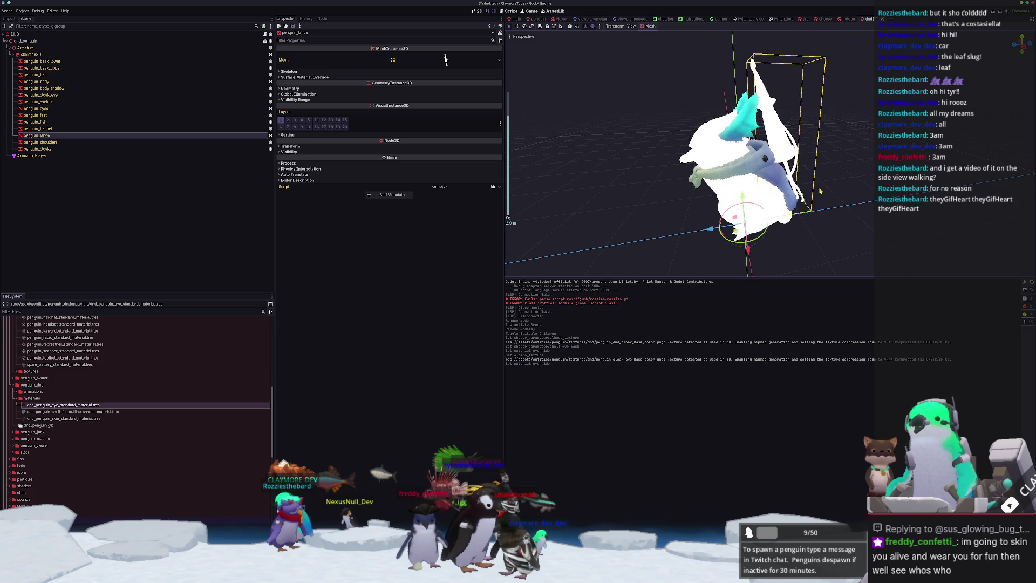
scroll(821, 189, up, 2)
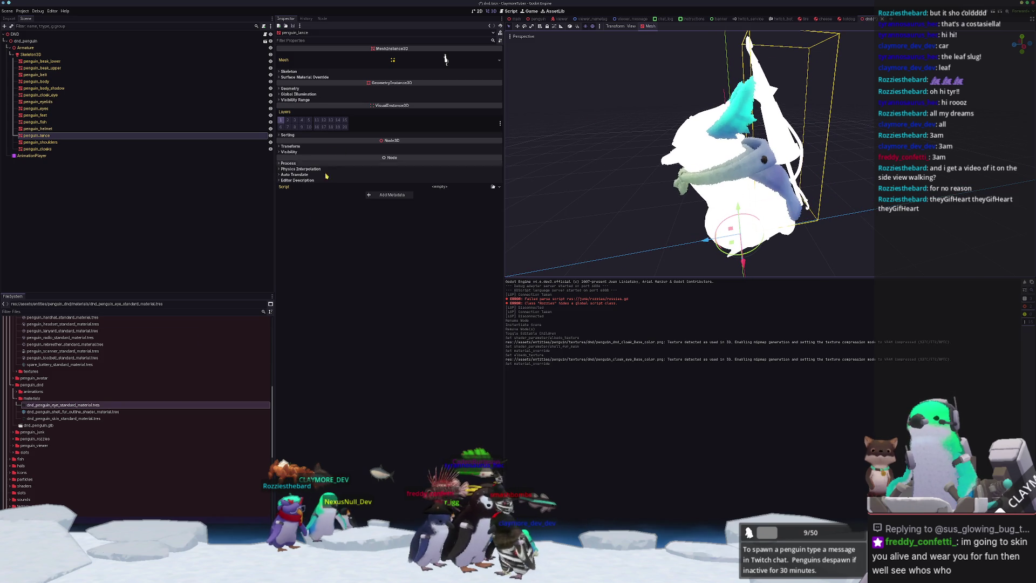
Copy the eye material as dnd_penguin_dnd_standard_material with penguin_dnd_Base_color as albedo
click(102, 418)
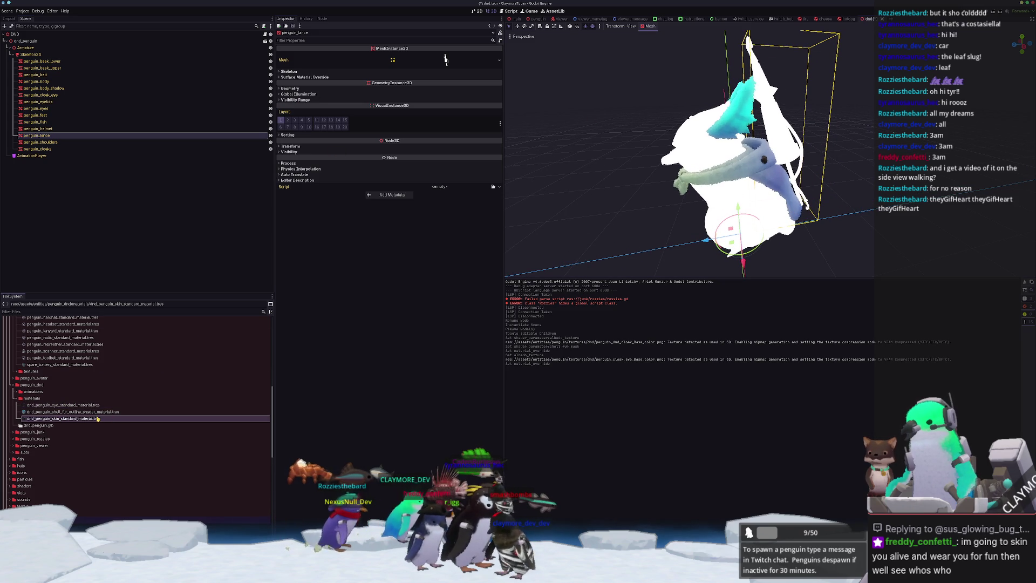
click(80, 405)
key(ctrl+d)
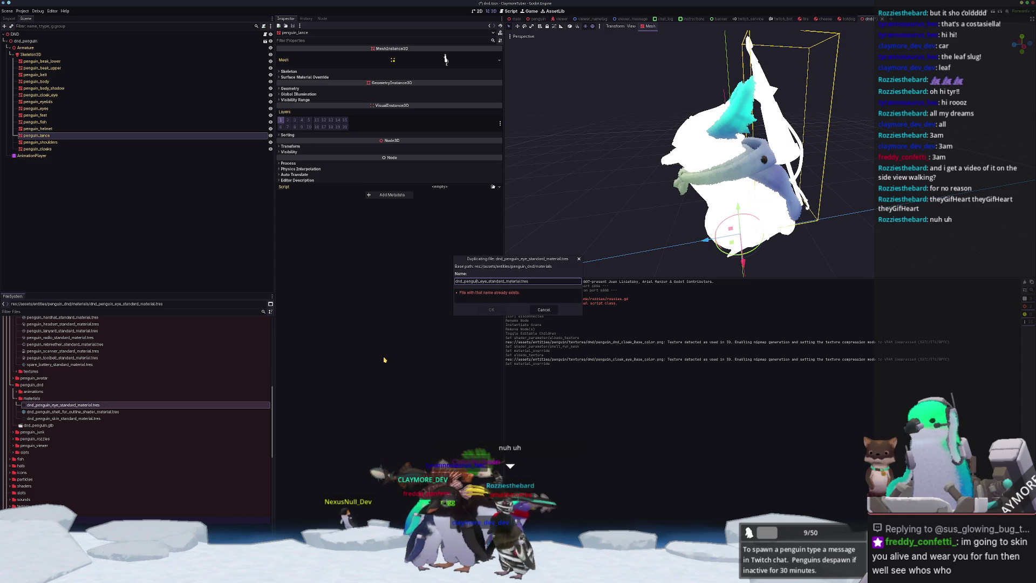
text(dnd)
key(Return)
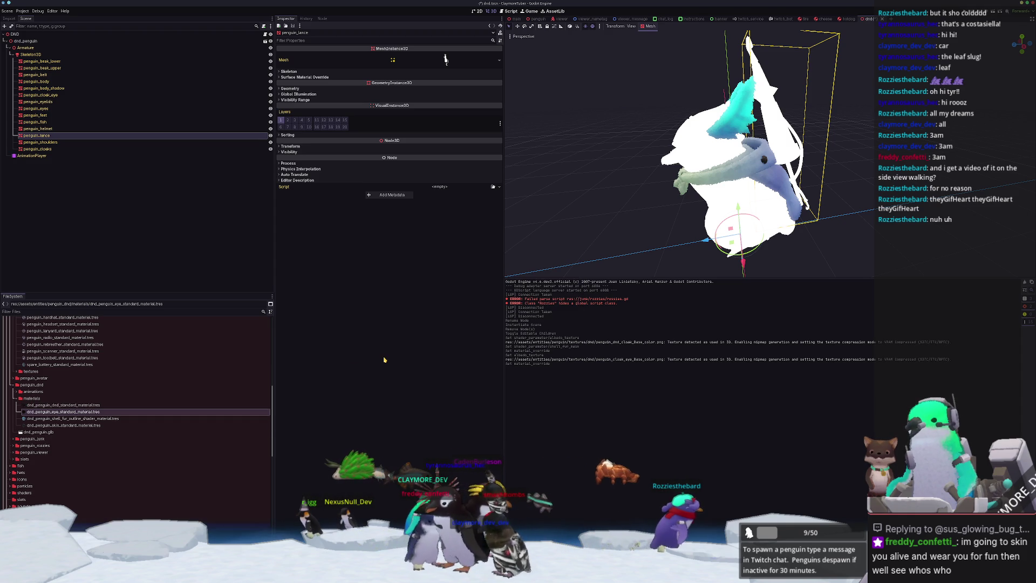
click(65, 405)
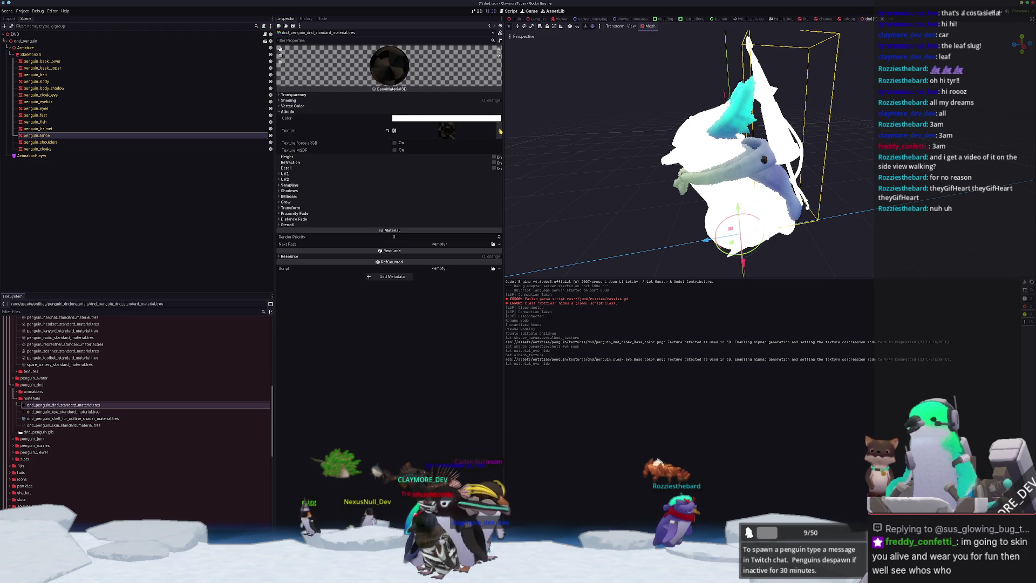
click(499, 132)
click(453, 268)
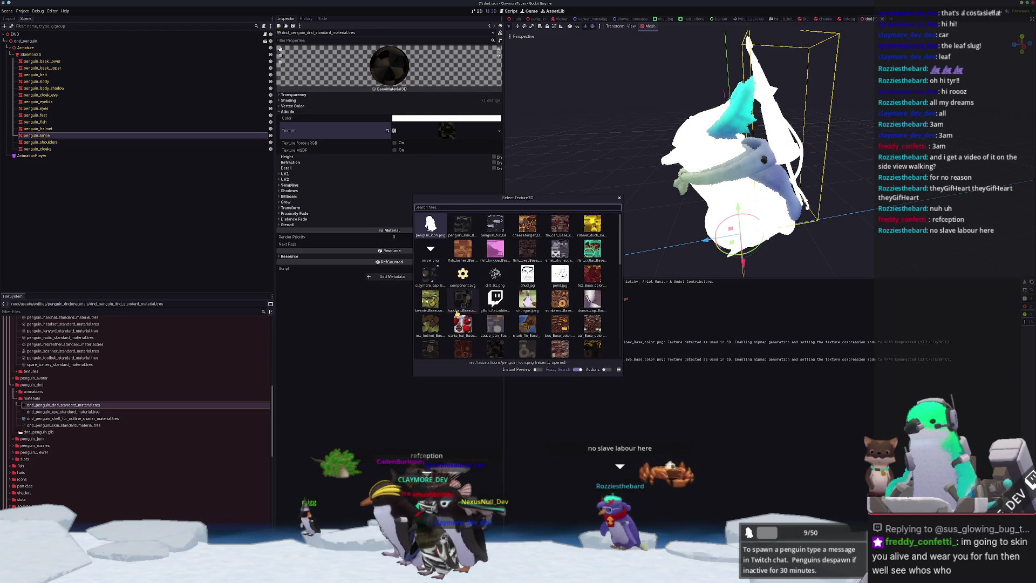
text(dnd)
key(Return)
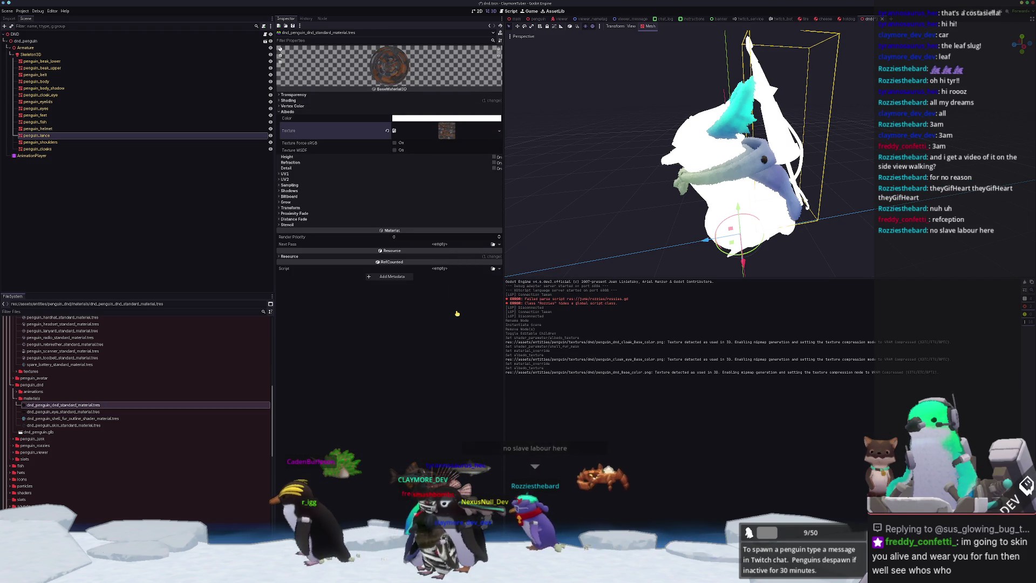
click(52, 75)
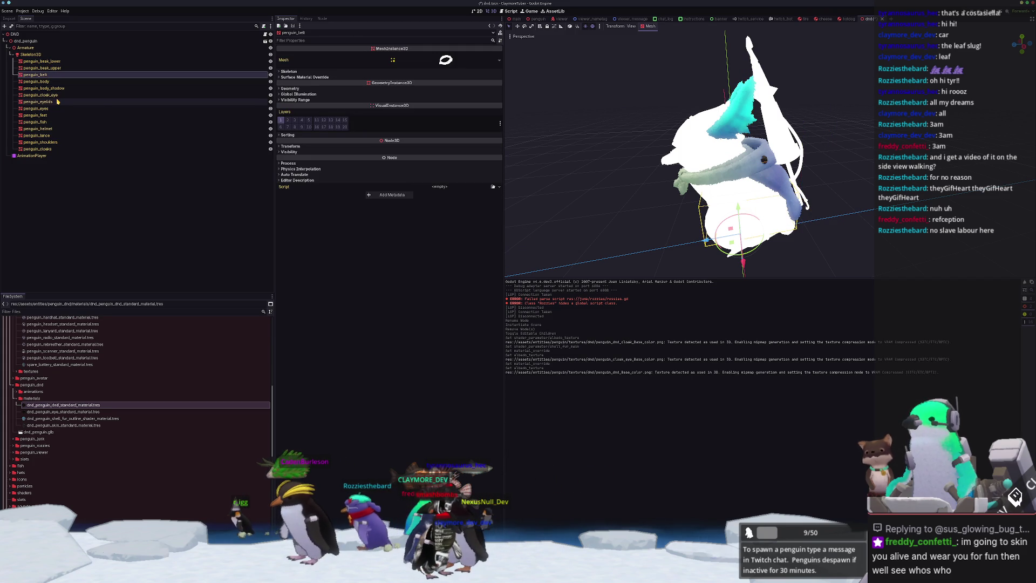
Set the dnd material as Material Override on penguin_belt, penguin_helmet and penguin_shoulders
ctrl+click(52, 129)
ctrl+click(52, 143)
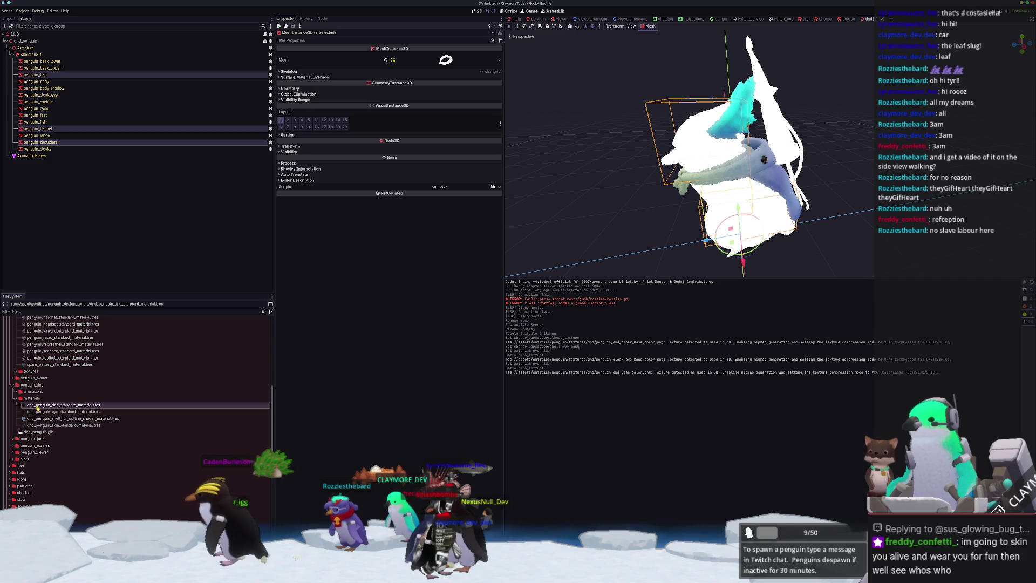
mouse_move(37, 409)
mouse_down()
mouse_move(65, 330)
mouse_move(302, 88)
mouse_move(408, 95)
mouse_up()
mouse_move(572, 162)
middle_down()
mouse_move(608, 166)
mouse_move(562, 172)
mouse_move(627, 169)
middle_up()
click(594, 168)
Inspect the textured penguin and duplicate the dnd material file
click(783, 136)
middle_drag(783, 137, 598, 213)
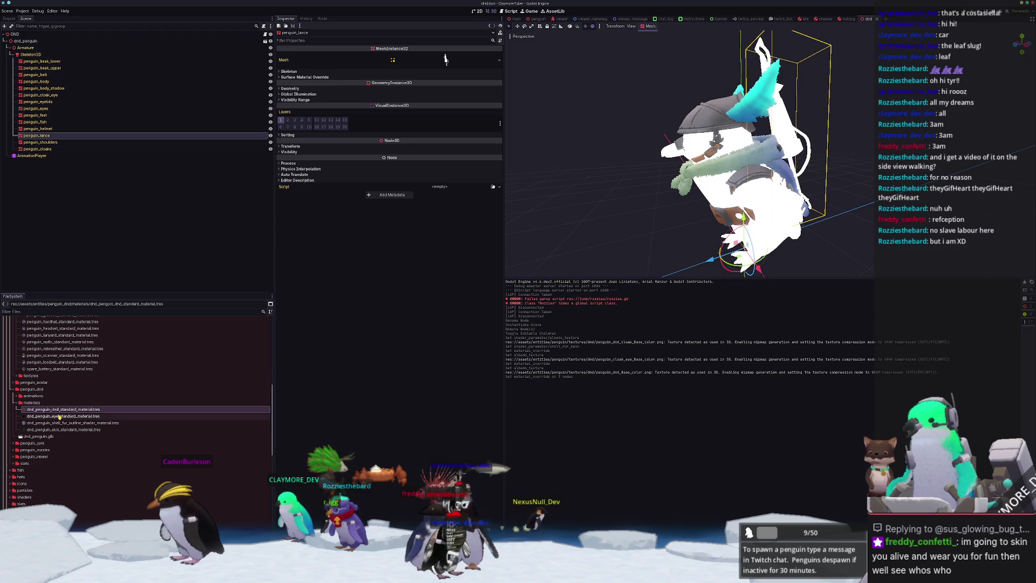
key(ctrl+d)
key(Home)
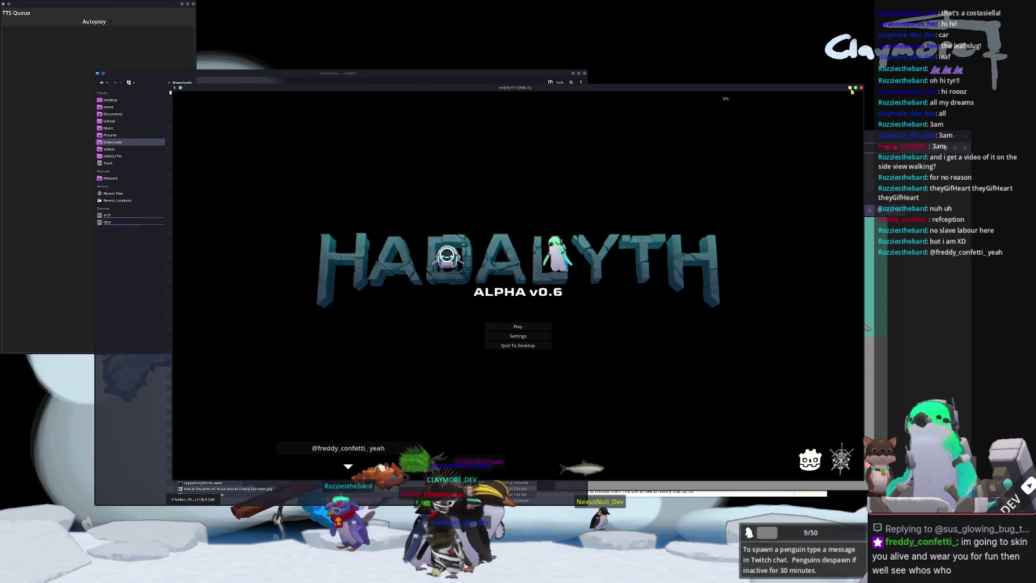
Close the HADALYTH game and minimize the browser, file manager and TTS Queue windows
click(851, 88)
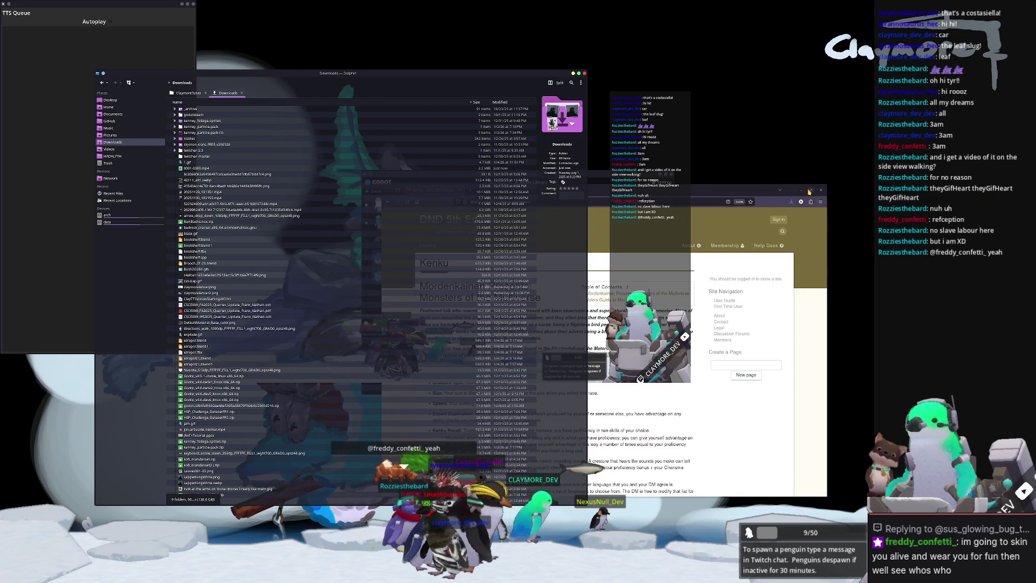
click(803, 191)
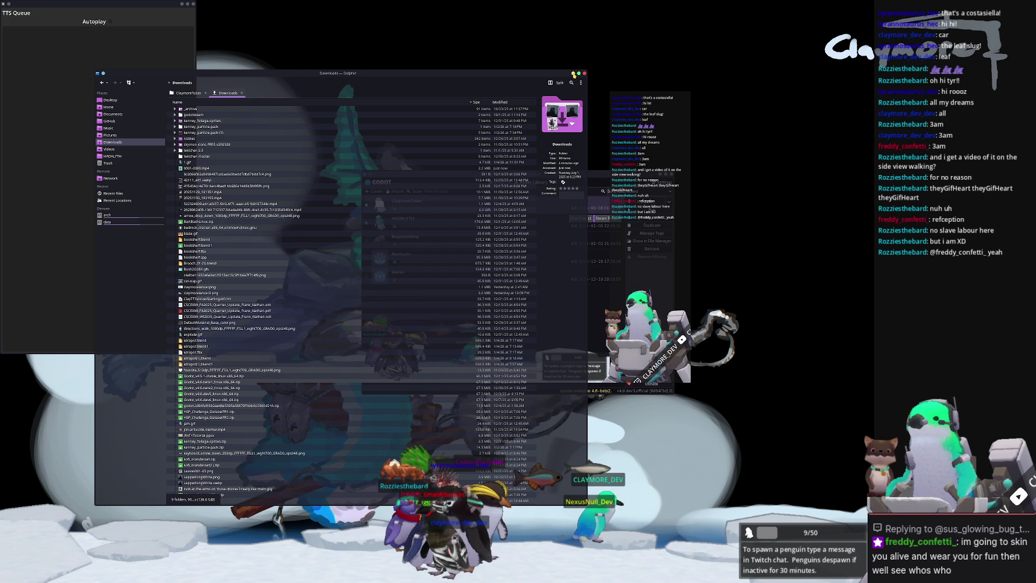
click(574, 73)
click(181, 5)
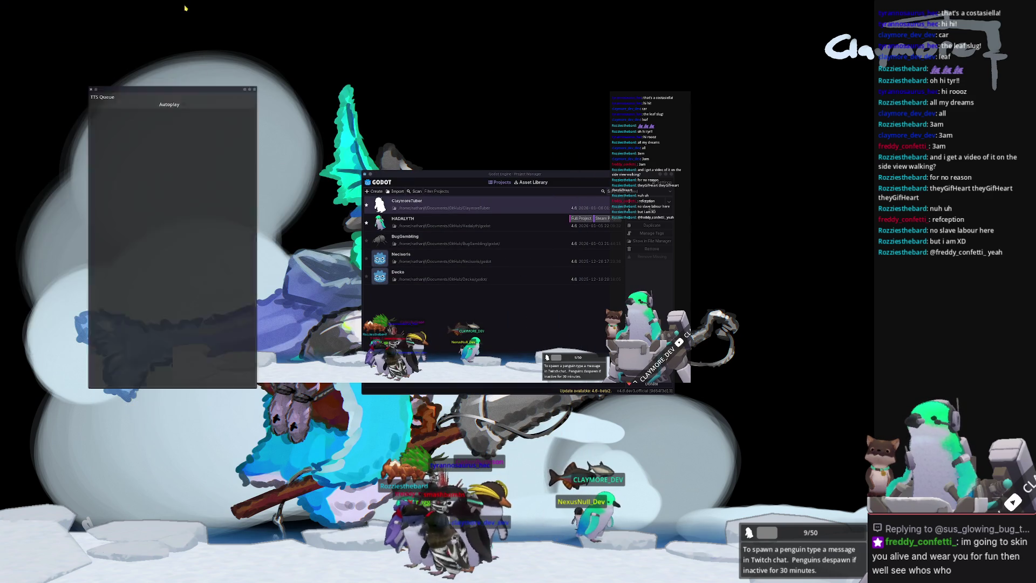
Bring the Godot window back to the front using the window switcher and overview
key(alt+Tab)
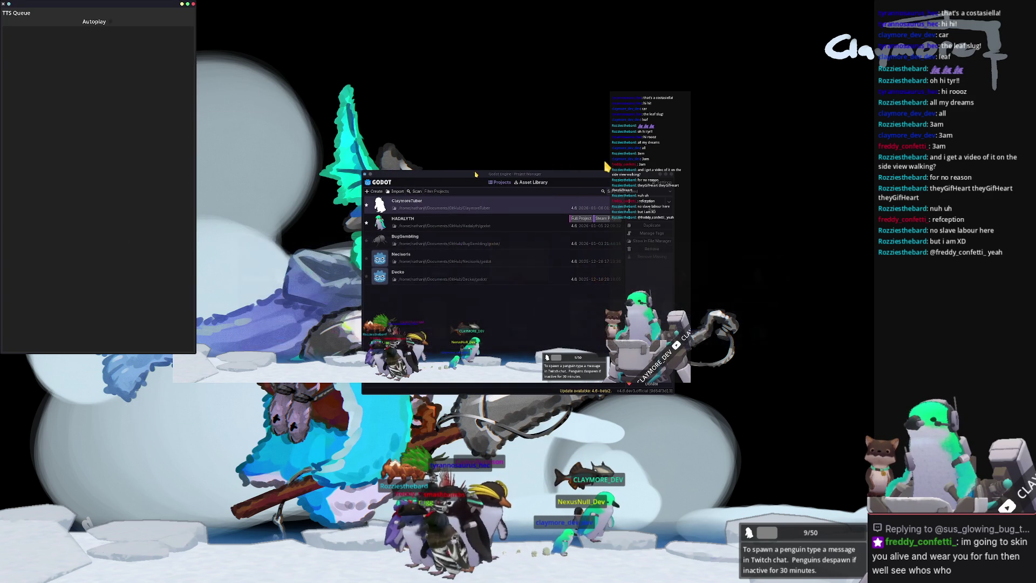
key(Tab)
key(Tab)
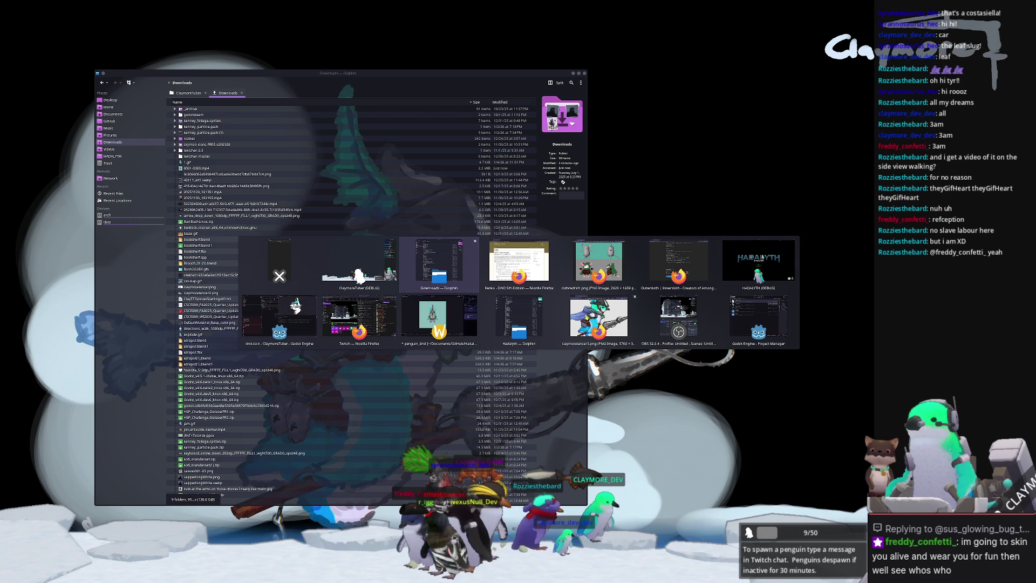
key(Escape)
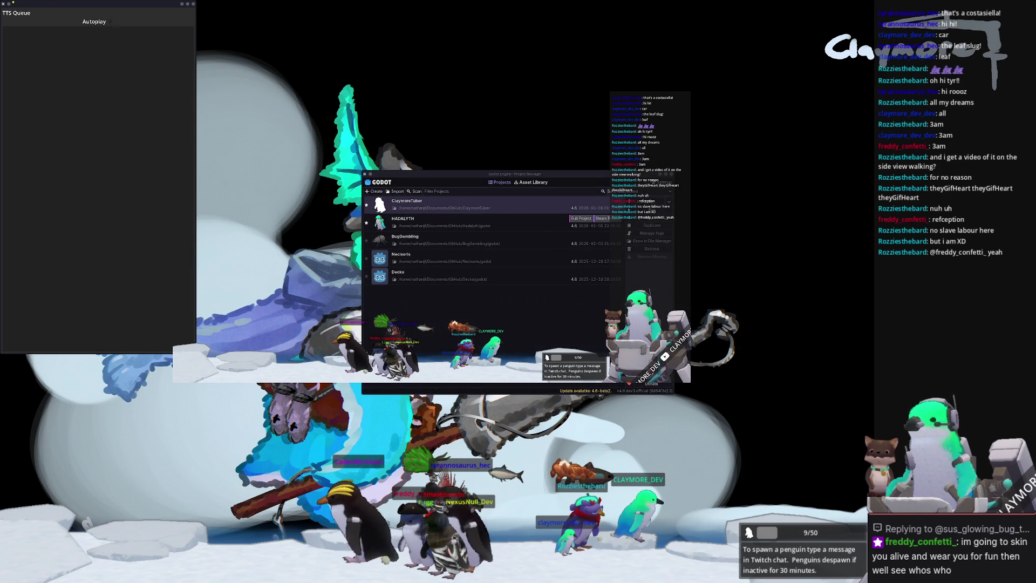
mouse_move(2, 2)
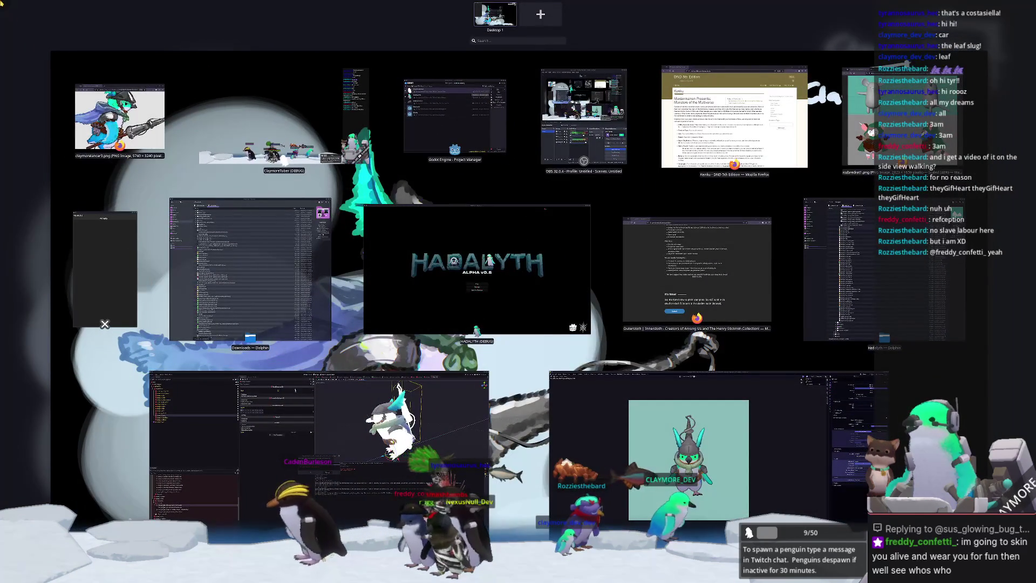
click(128, 430)
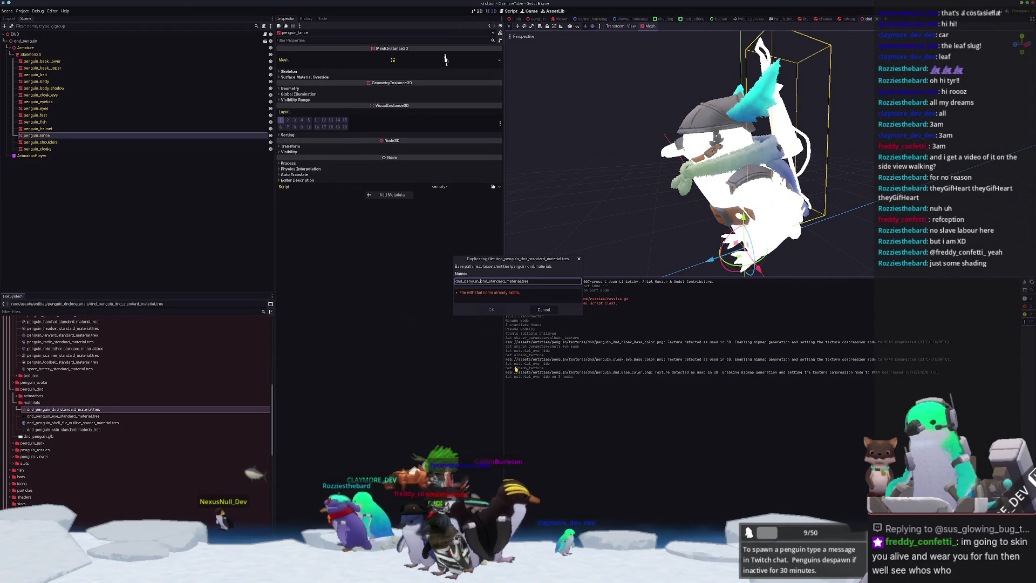
Name the copy dnd_penguin_lance_standard_material and give it the lance colour albedo texture
text(ce_)
key(Return)
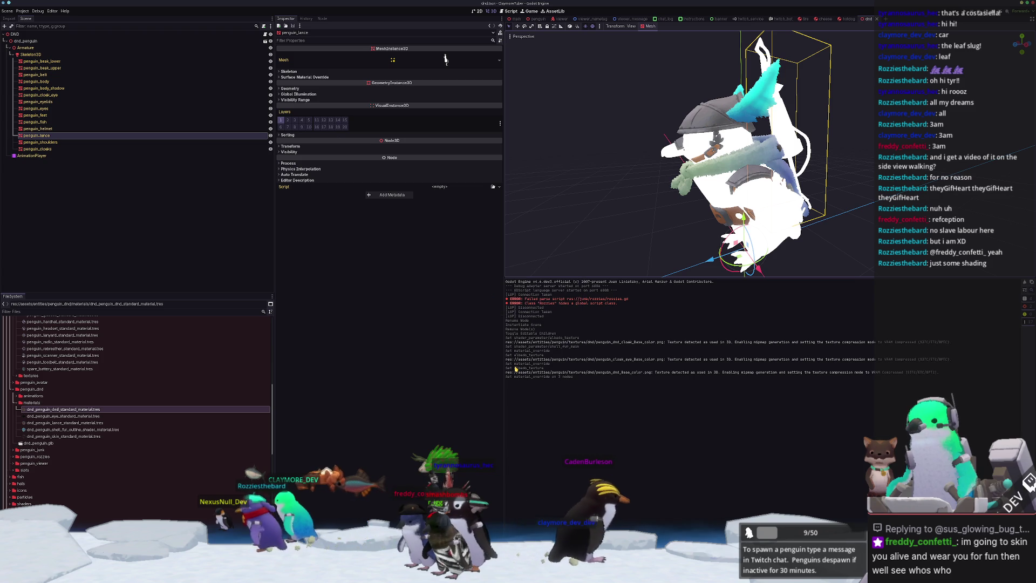
click(70, 423)
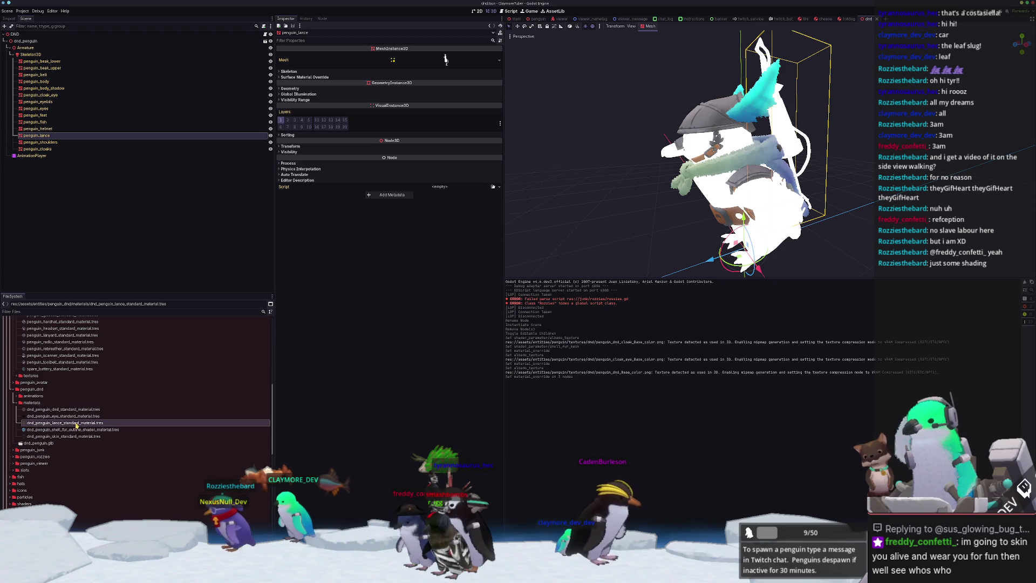
click(500, 132)
click(467, 269)
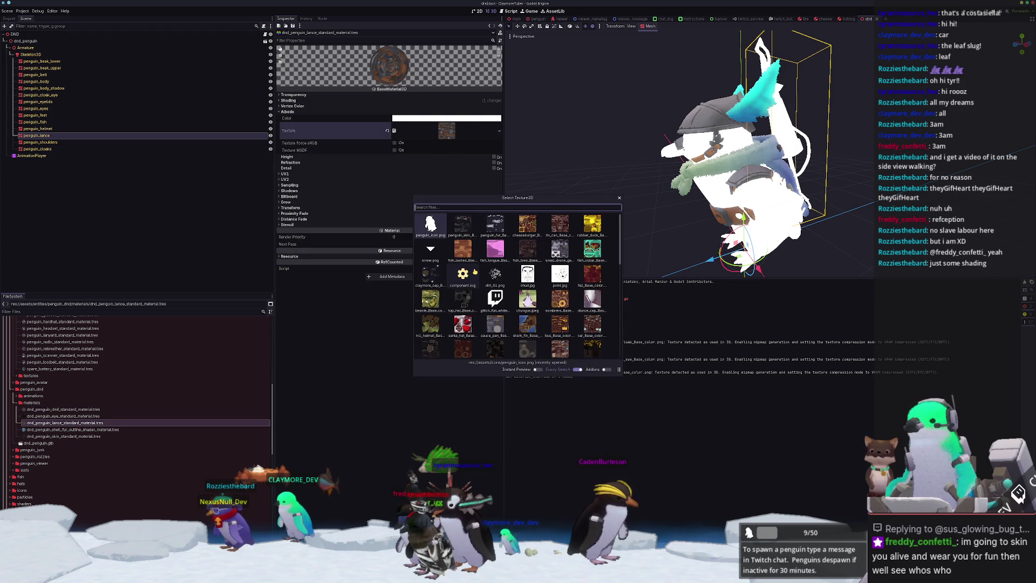
double_click(475, 272)
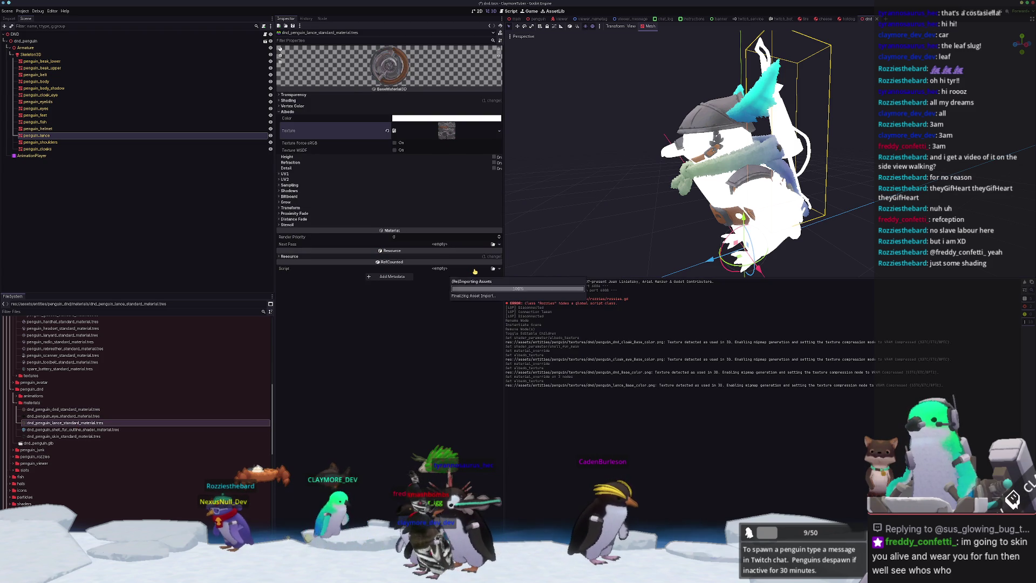
Make the lance material penguin_lance's Geometry Material Override
click(58, 137)
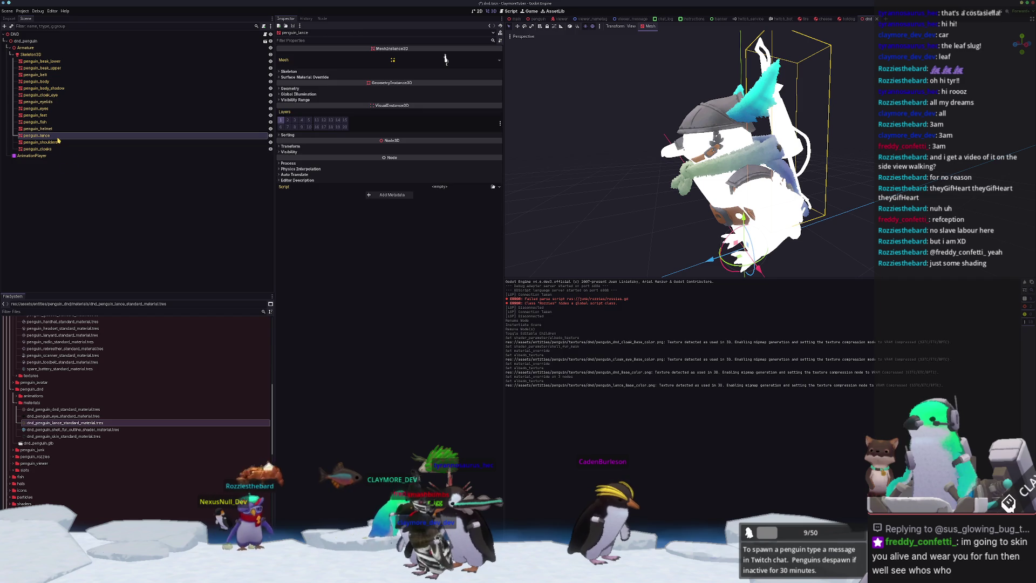
click(376, 88)
click(493, 95)
text(lance)
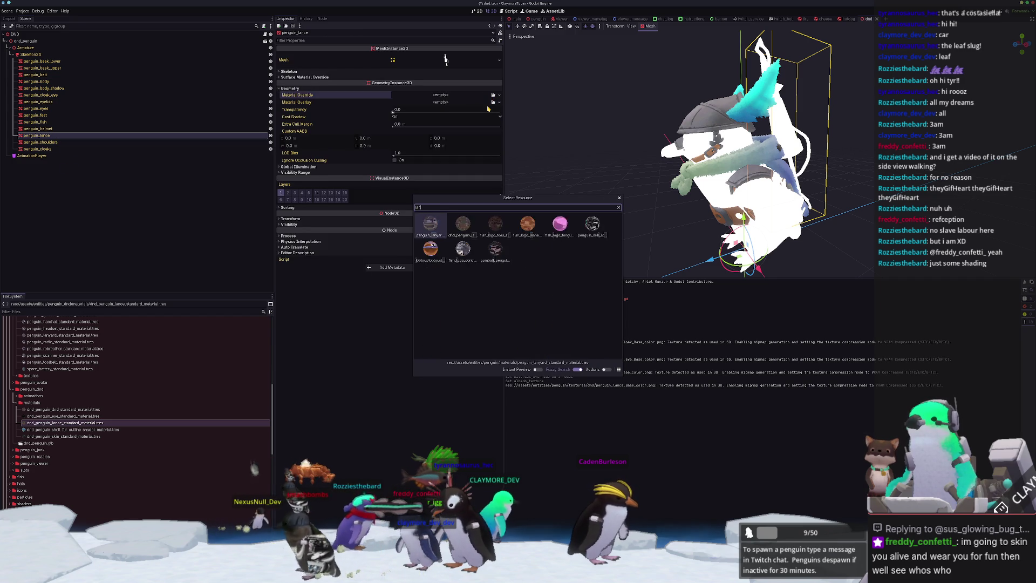
key(Return)
Check the DND root's Transpose Meshes property, then quit to the project list
click(566, 162)
middle_drag(567, 162, 620, 180)
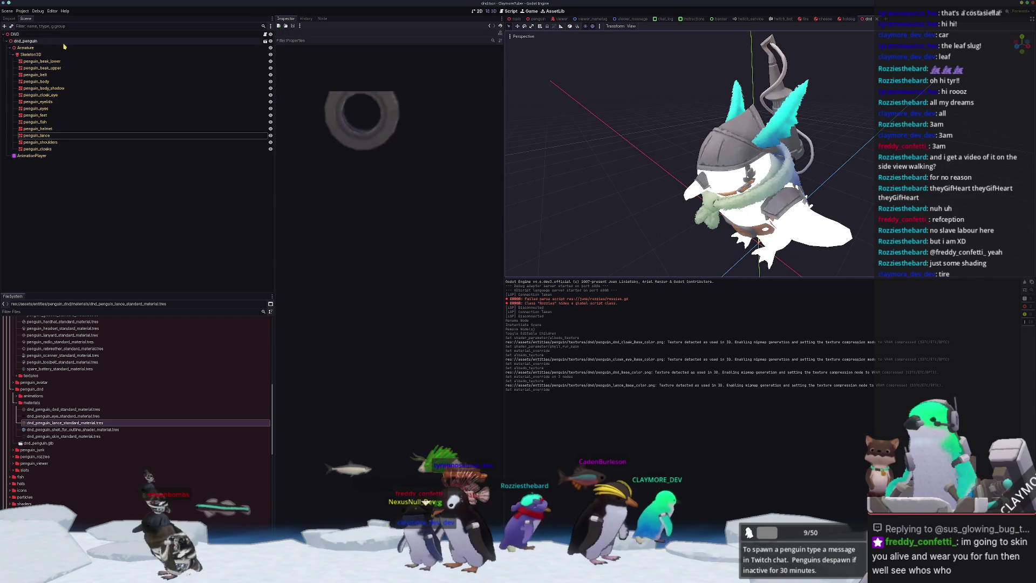
click(32, 34)
click(434, 55)
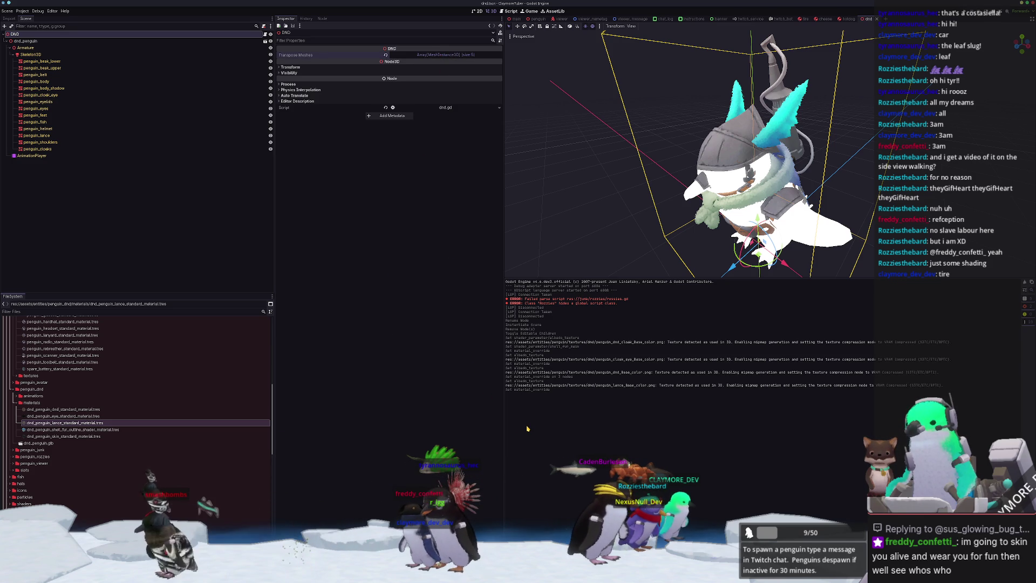
key(ctrl+shift+q)
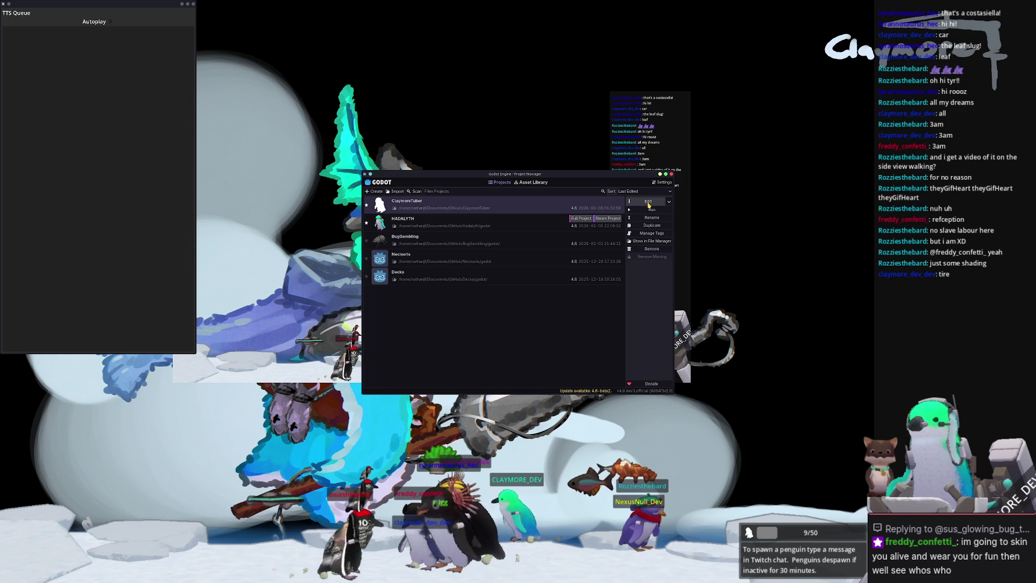
Reopen the ClaymoreTuber project from the Project Manager
key(Return)
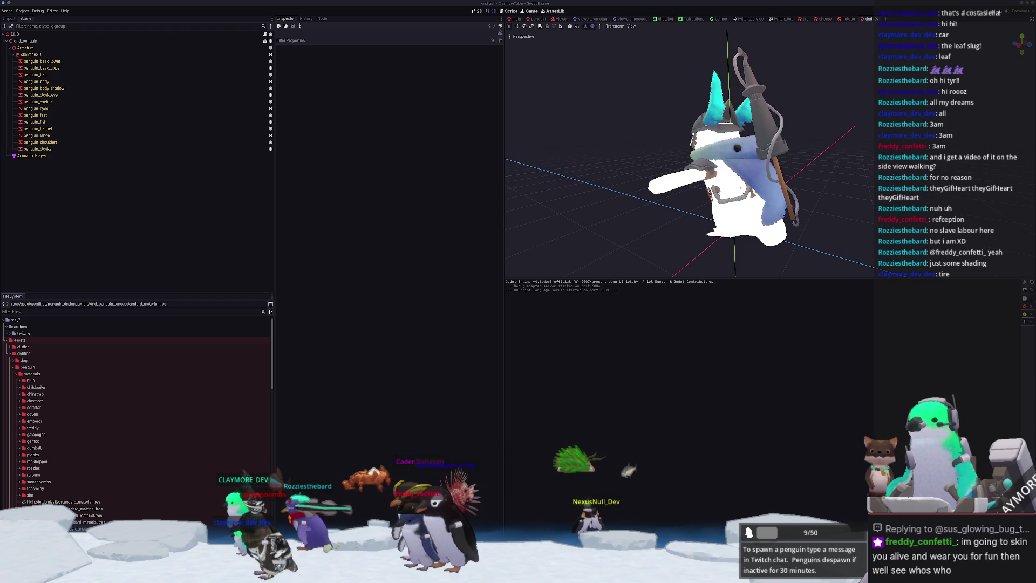
Reset the DND node's Transpose Meshes array and add new elements
click(21, 34)
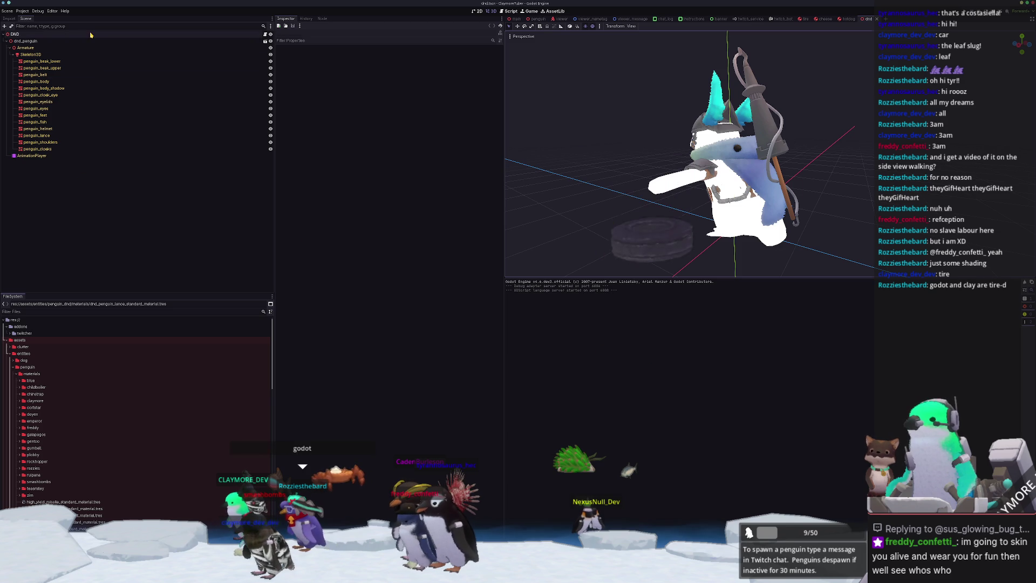
click(386, 55)
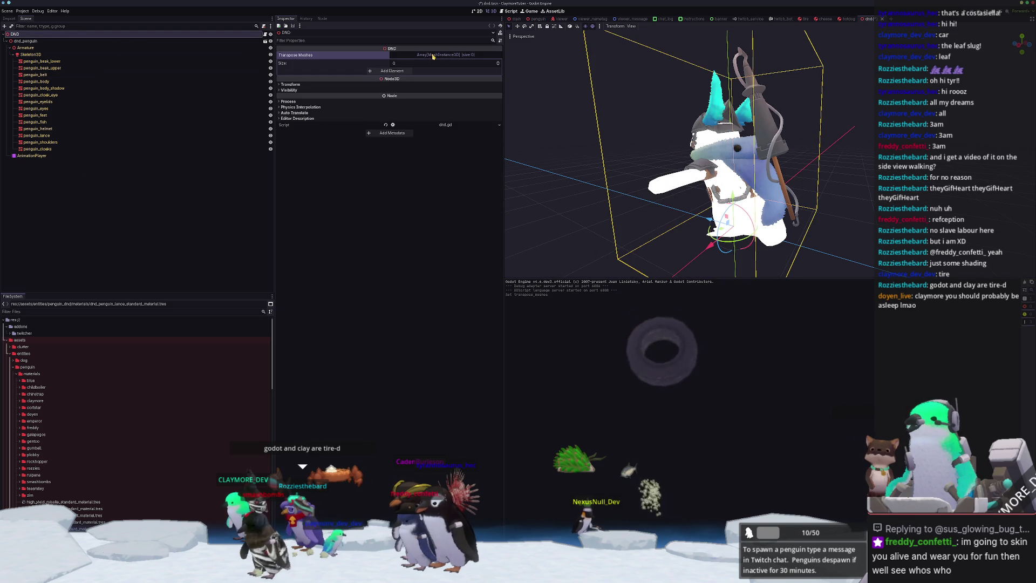
click(397, 79)
click(397, 79)
click(397, 87)
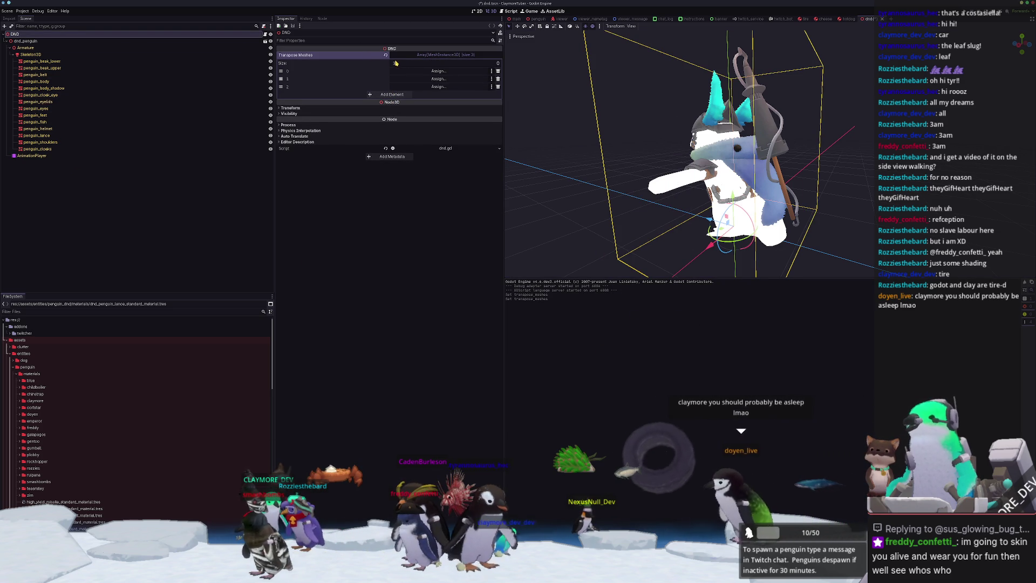
Fill Transpose Meshes with the helmet, lance, shoulders, cloaks, cloak eye and belt meshes, then save
click(27, 150)
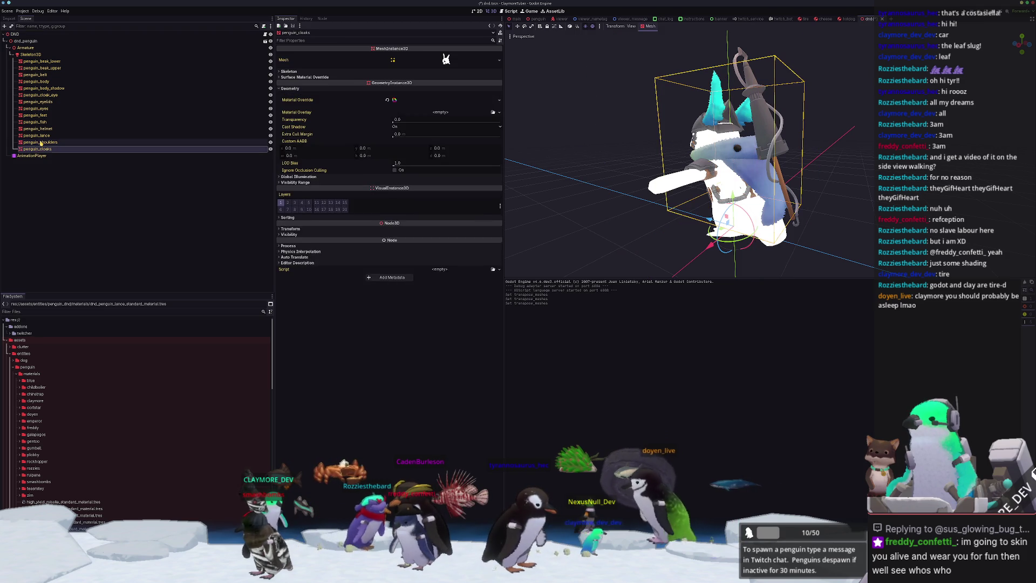
shift+click(42, 129)
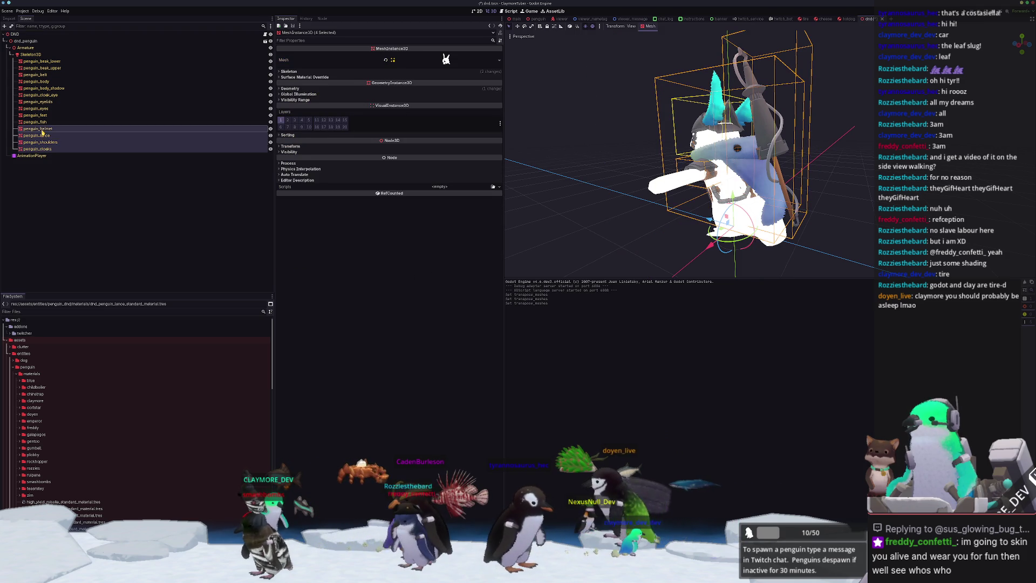
ctrl+click(50, 95)
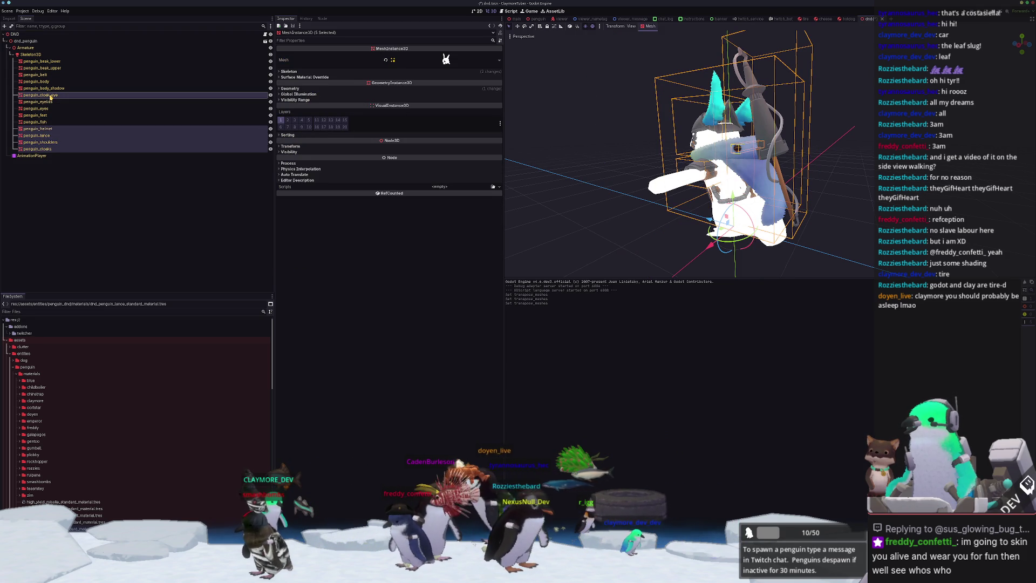
ctrl+click(48, 76)
mouse_move(42, 75)
mouse_down()
mouse_move(50, 32)
mouse_move(426, 55)
mouse_up()
scroll(601, 189, down, 3)
click(601, 189)
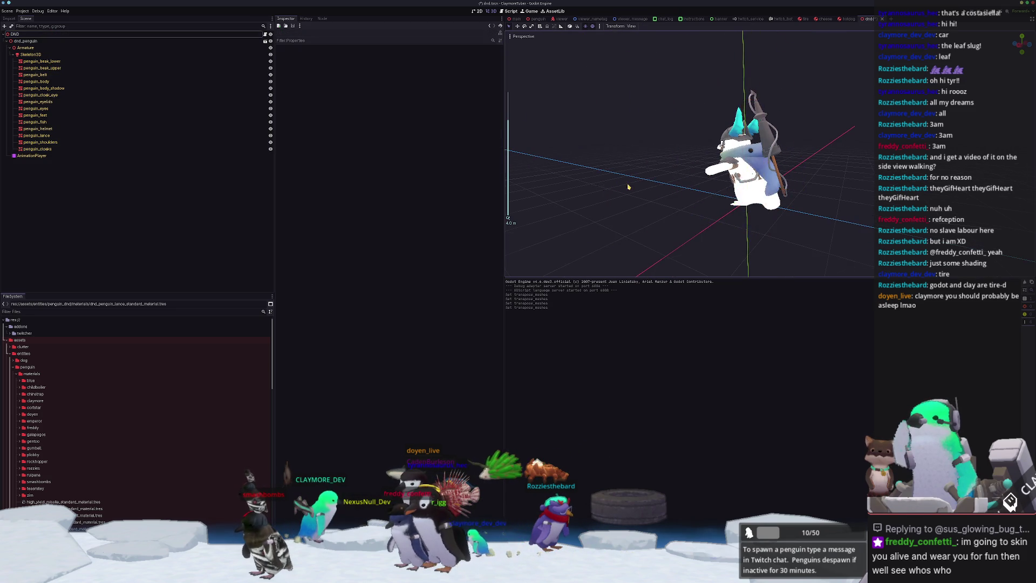
middle_drag(601, 189, 710, 198)
key(ctrl+s)
scroll(44, 496, down, 10)
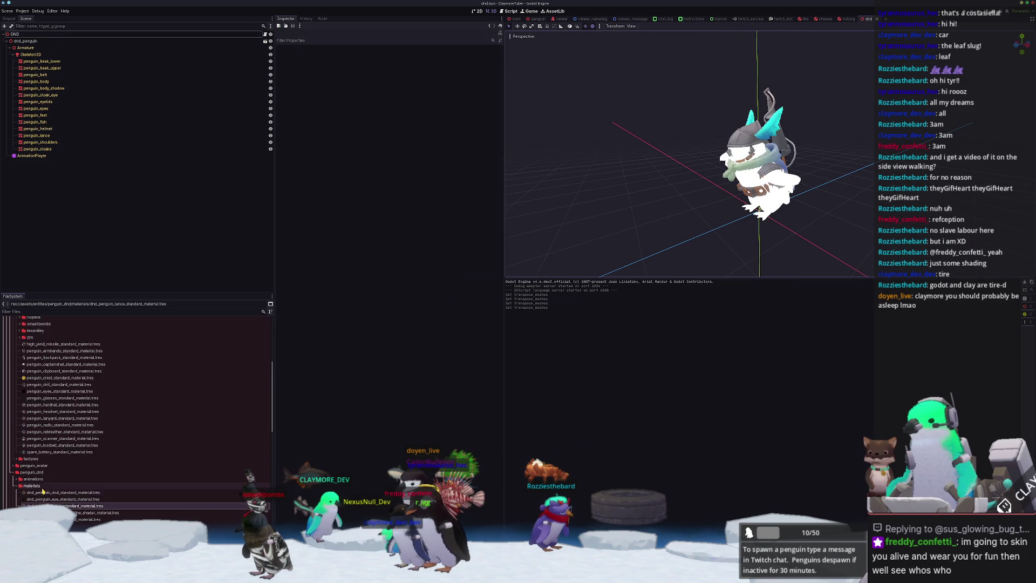
In custom_viewer_data_array.tres, set the second viewer's Junk Scene to dnd.tscn
scroll(44, 482, down, 3)
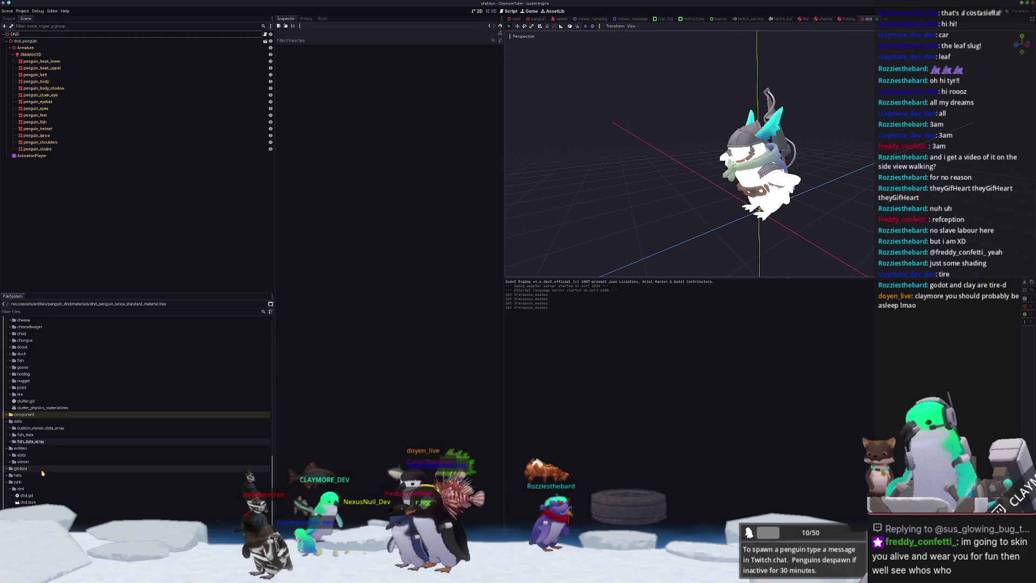
click(40, 429)
click(39, 436)
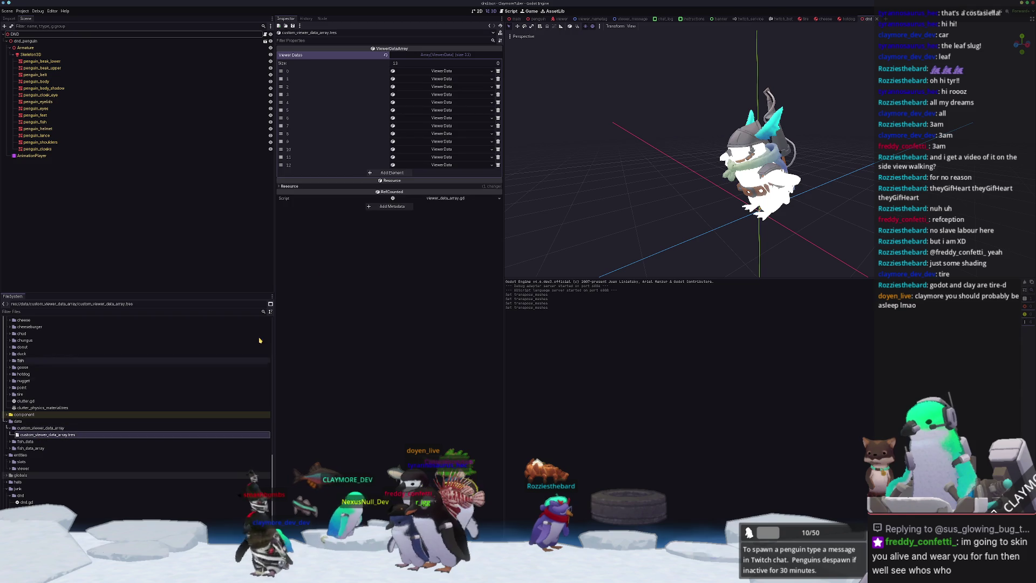
click(451, 70)
click(452, 71)
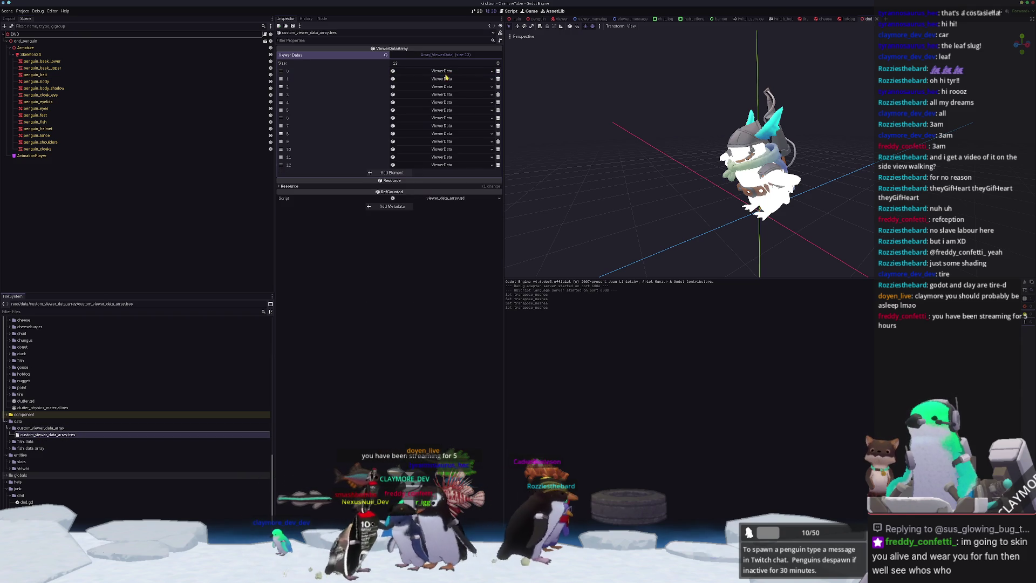
click(443, 78)
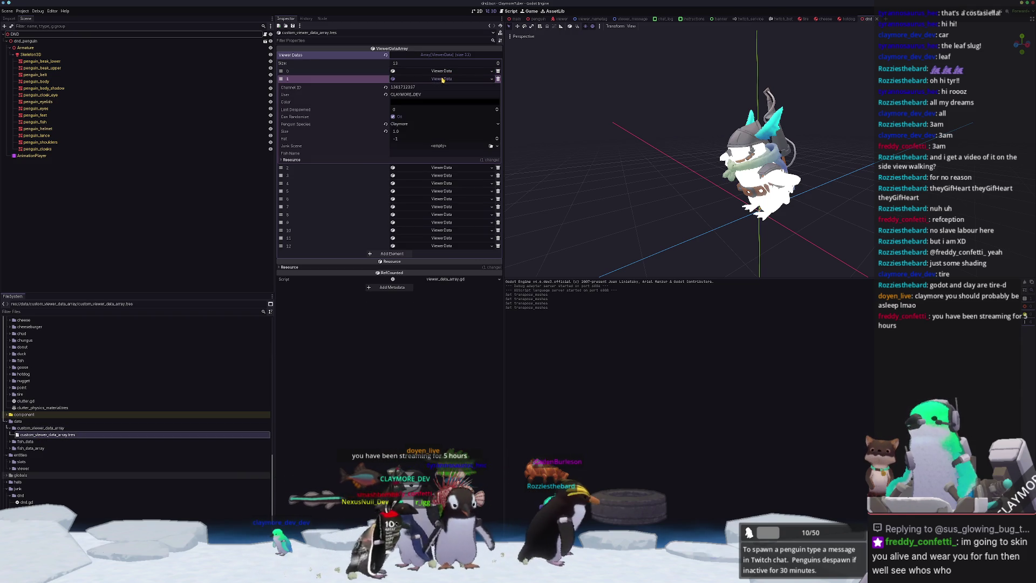
click(492, 147)
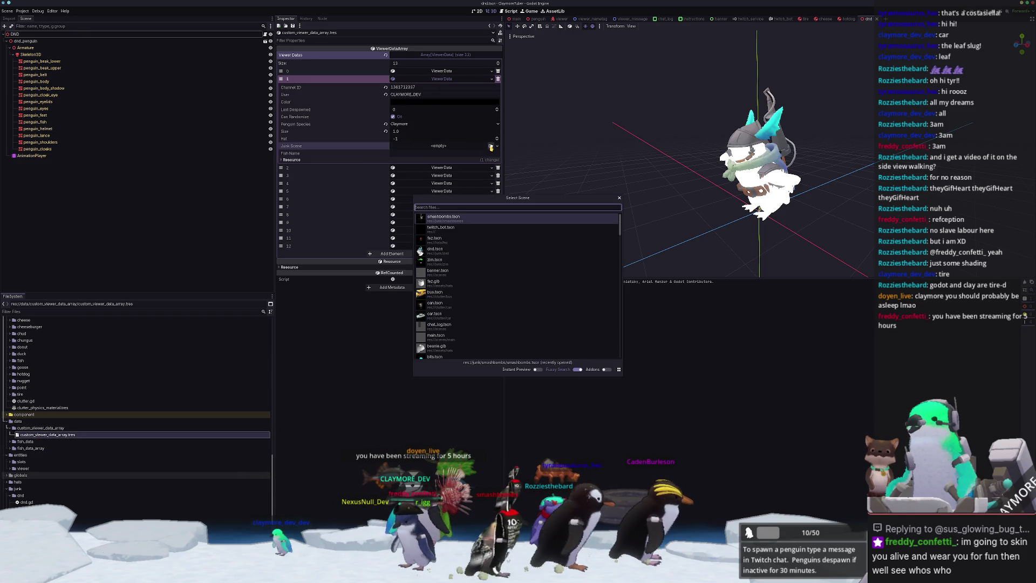
text(dnd)
double_click(487, 216)
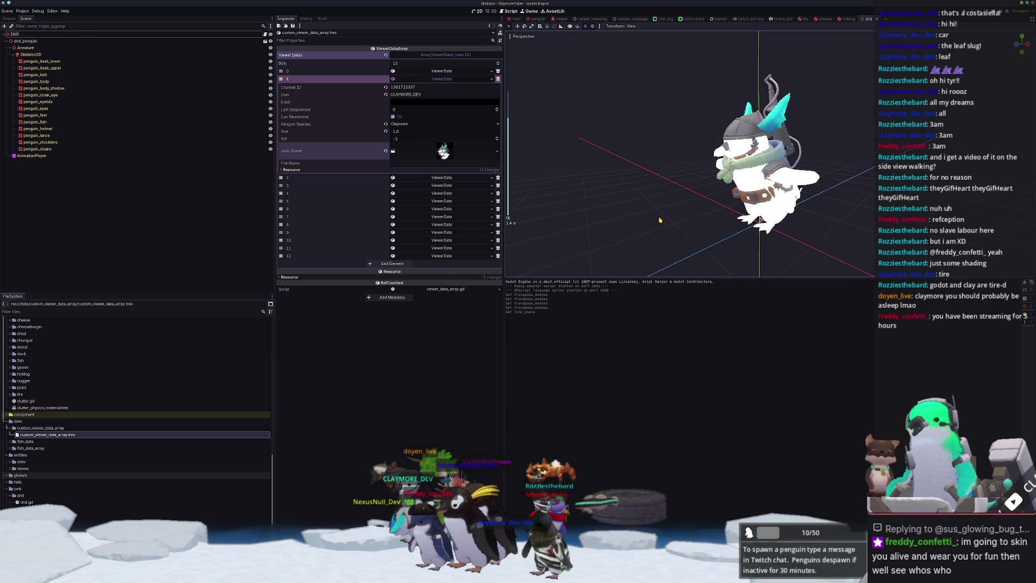
middle_drag(663, 221, 634, 214)
click(449, 79)
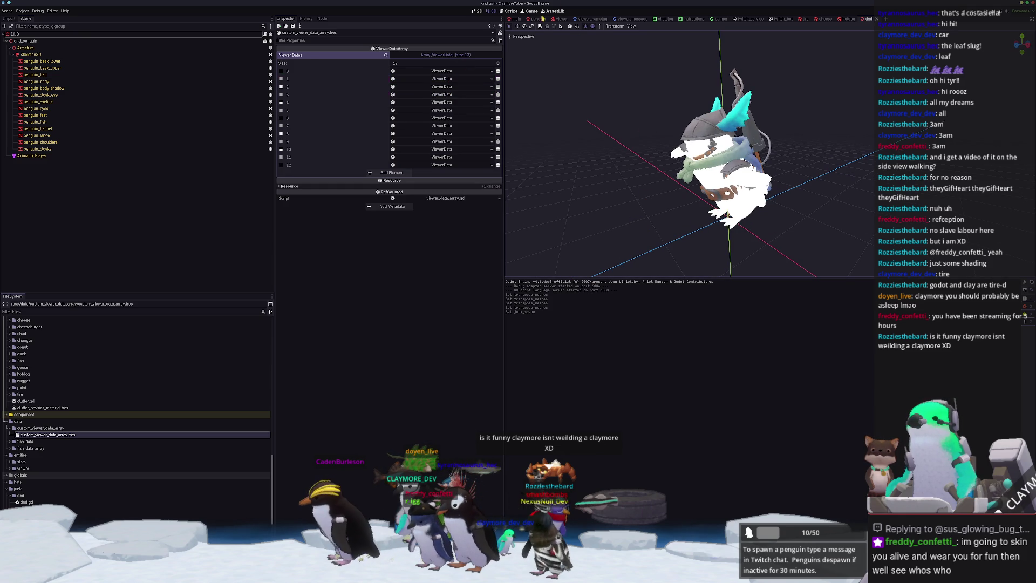
Switch to the main scene and orbit to face the ice platform
click(515, 19)
scroll(607, 170, up, 5)
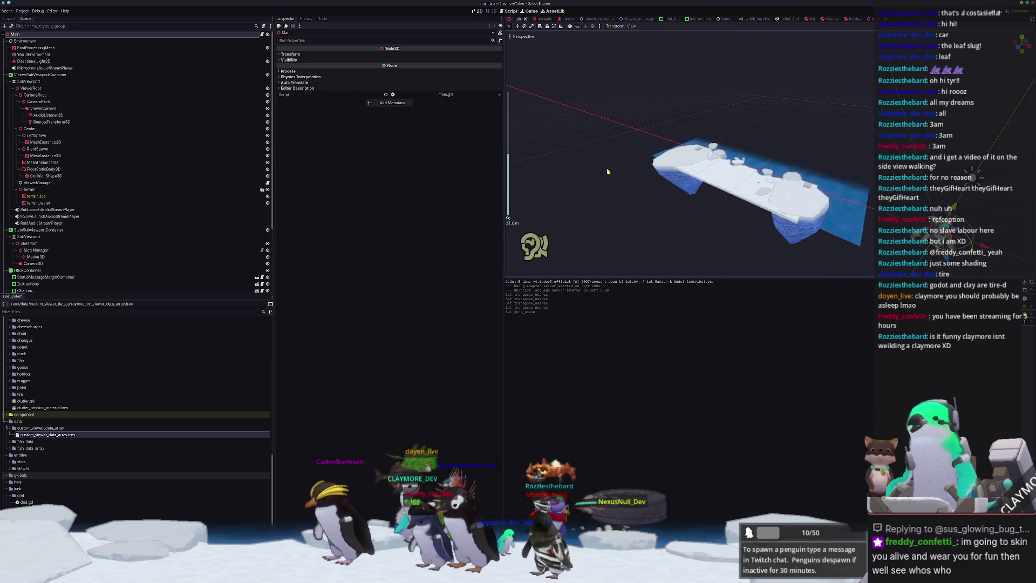
mouse_move(608, 171)
middle_down()
mouse_move(651, 150)
mouse_move(719, 160)
mouse_move(664, 140)
mouse_move(838, 229)
mouse_move(818, 208)
middle_up()
scroll(664, 139, up, 2)
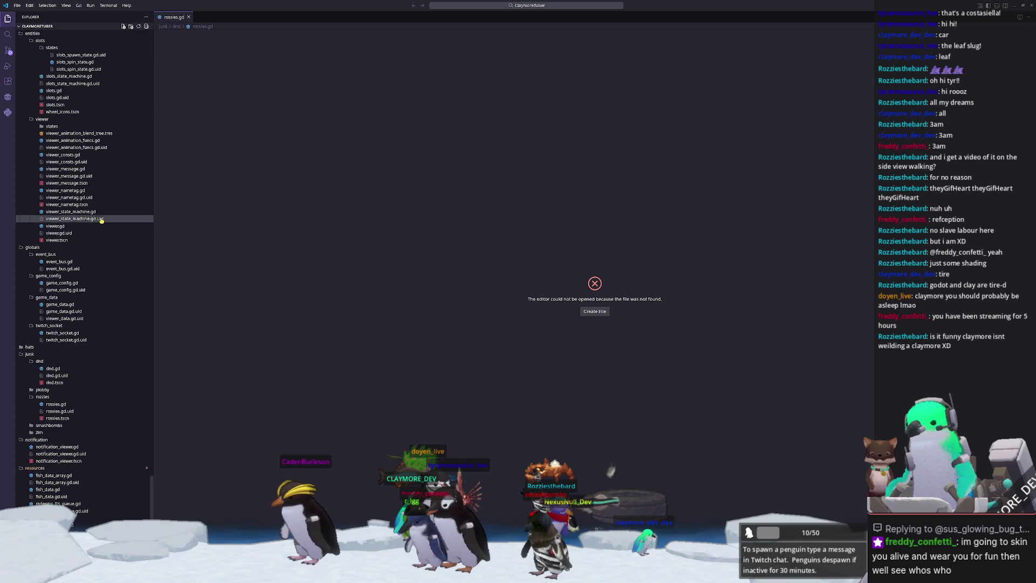
In viewer.gd, add an 'if junk is DND:' branch after the Rozzies branch
key(ctrl+p)
text(viewer)
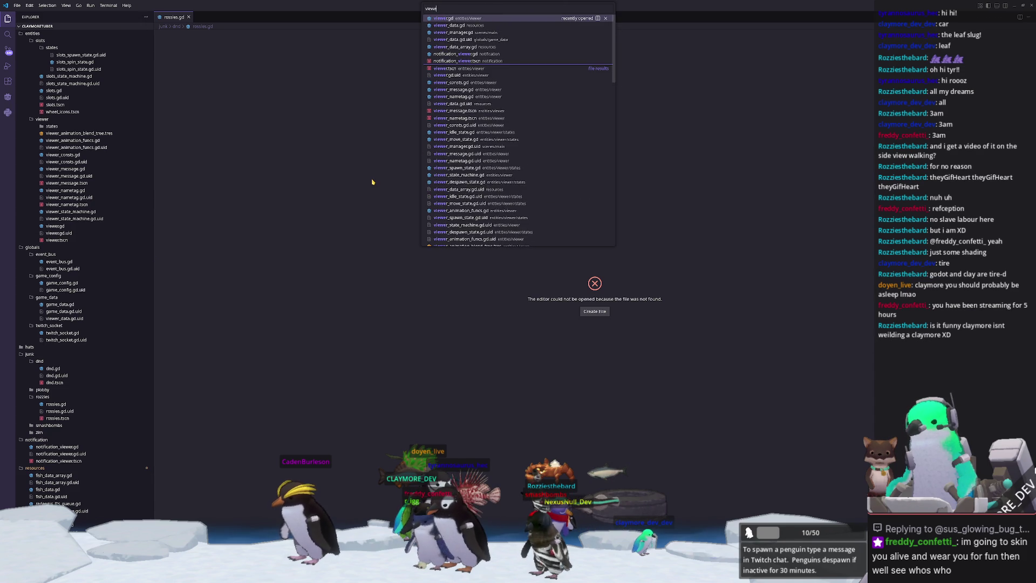
key(Return)
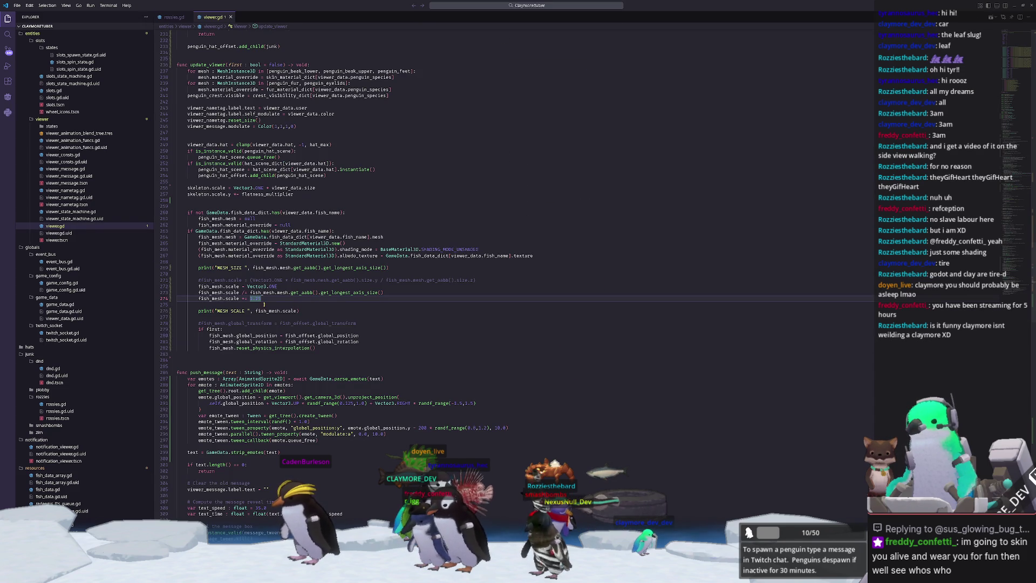
scroll(270, 306, up, 10)
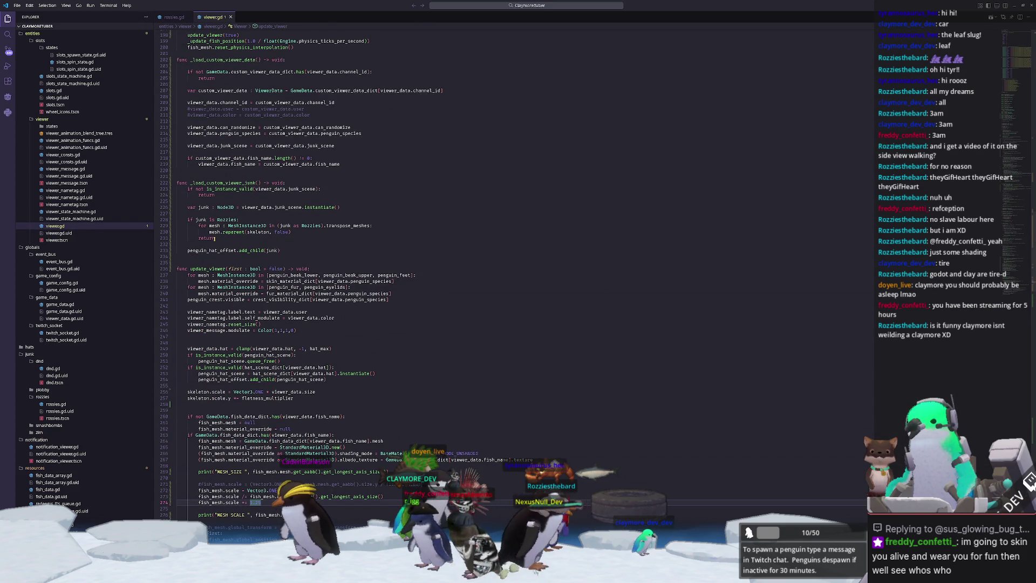
click(253, 241)
key(Return)
key(Return)
key(Up)
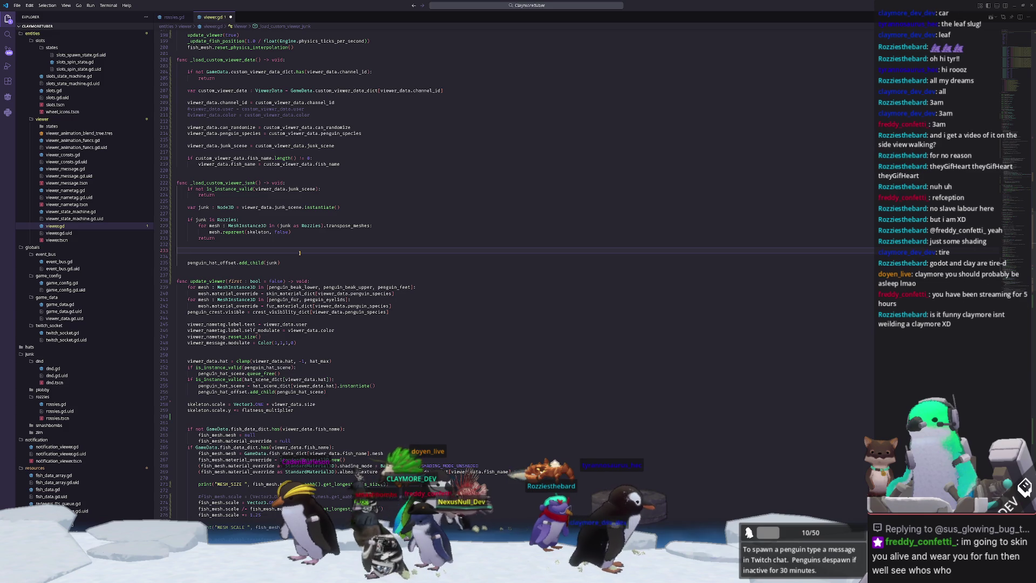
text(if junk is )
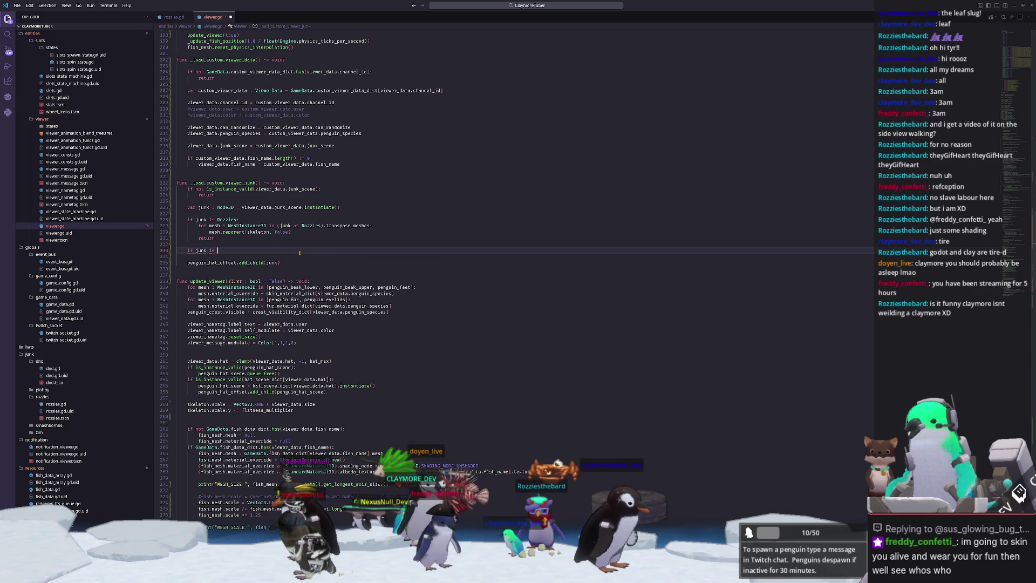
text(DD)
key(Return)
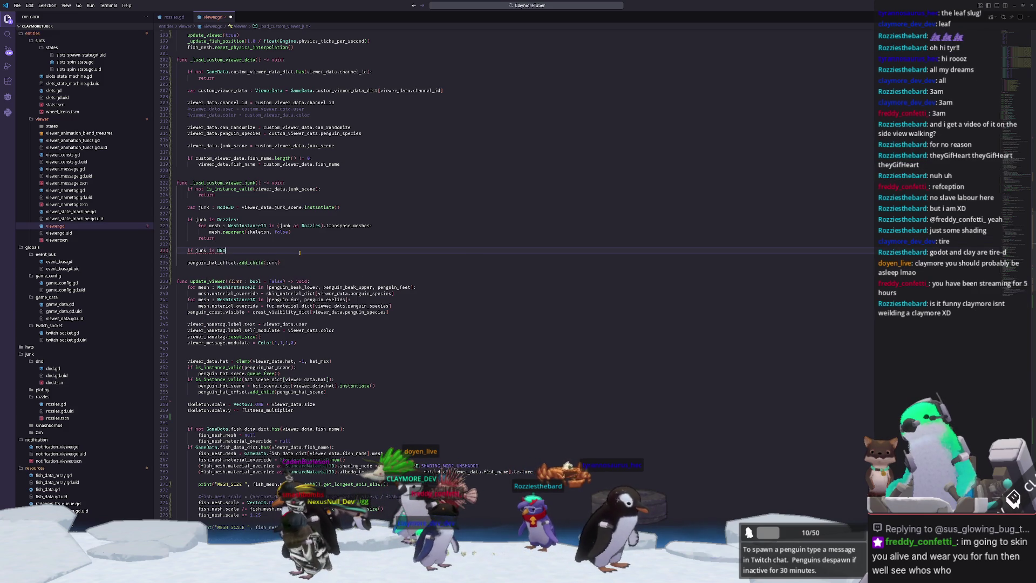
text(:)
key(Return)
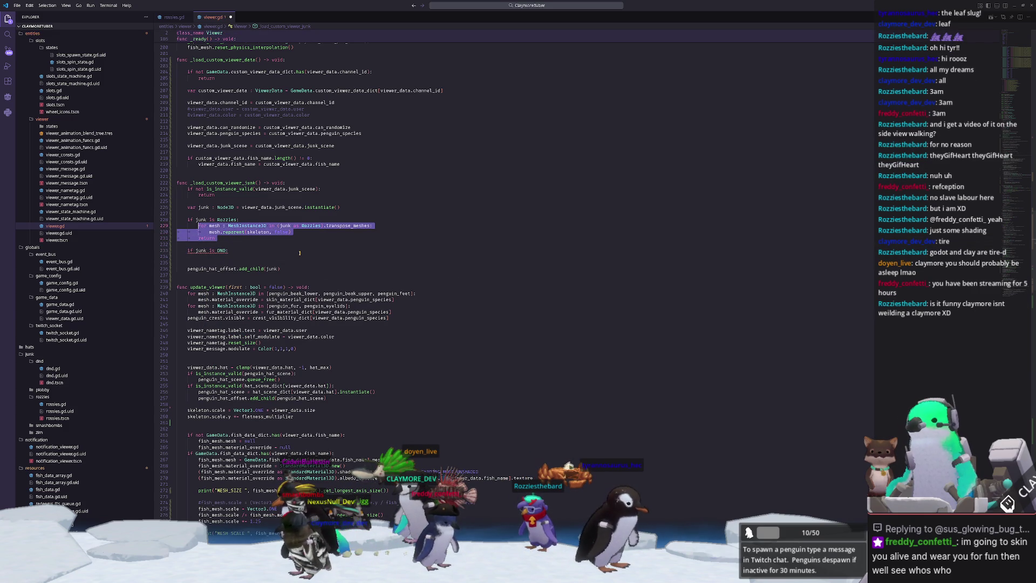
Paste the reparenting loop with Rozzies changed to DND, save, and run the project
key(ctrl+v)
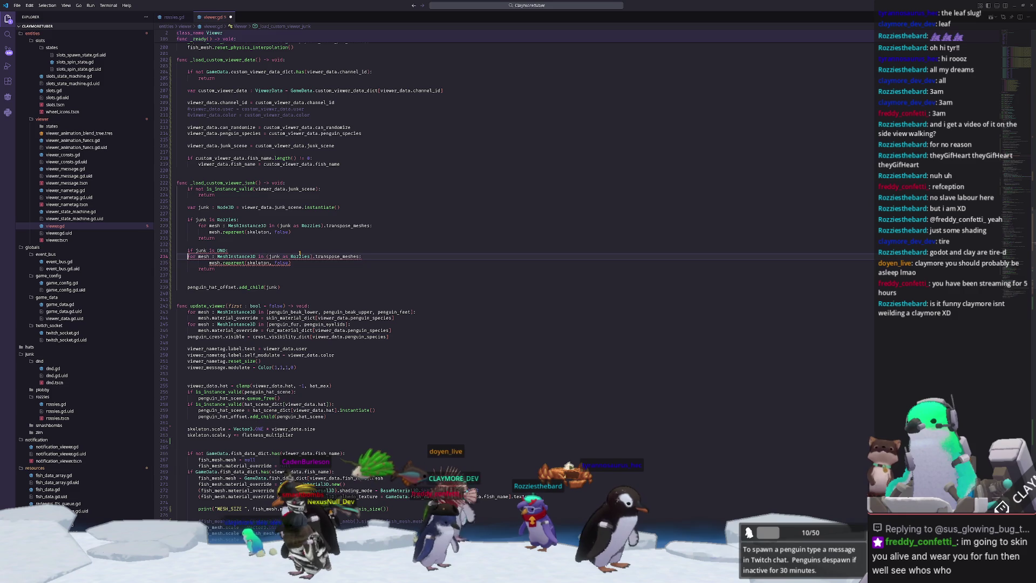
key(ctrl+Right)
key(ctrl+Right)
key(ctrl+Right)
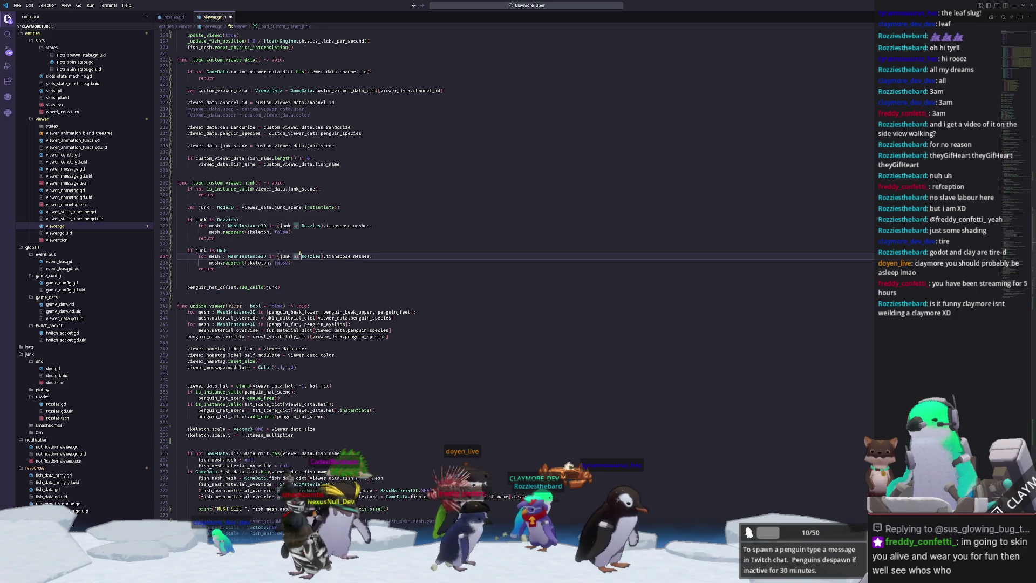
key(ctrl+Right)
key(ctrl+shift+Left)
text(DND)
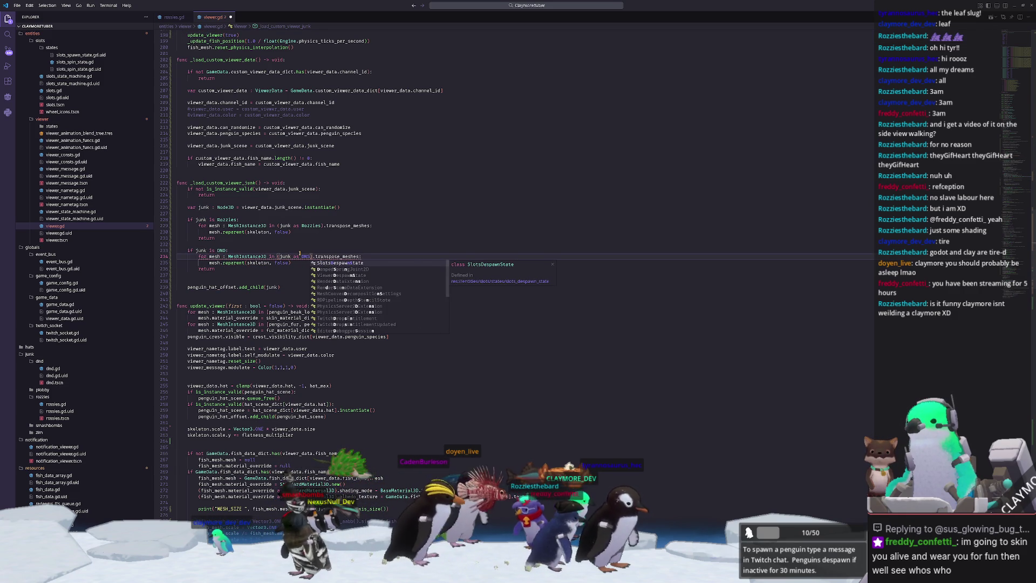
key(Escape)
key(Down)
key(Down)
key(Down)
key(Down)
key(BackSpace)
key(ctrl+s)
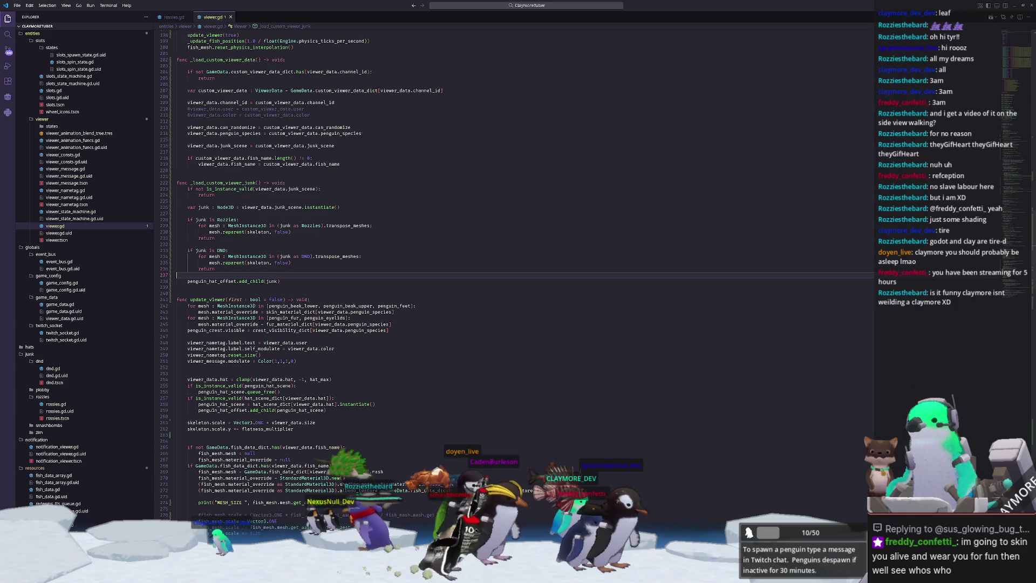
key(alt+Tab)
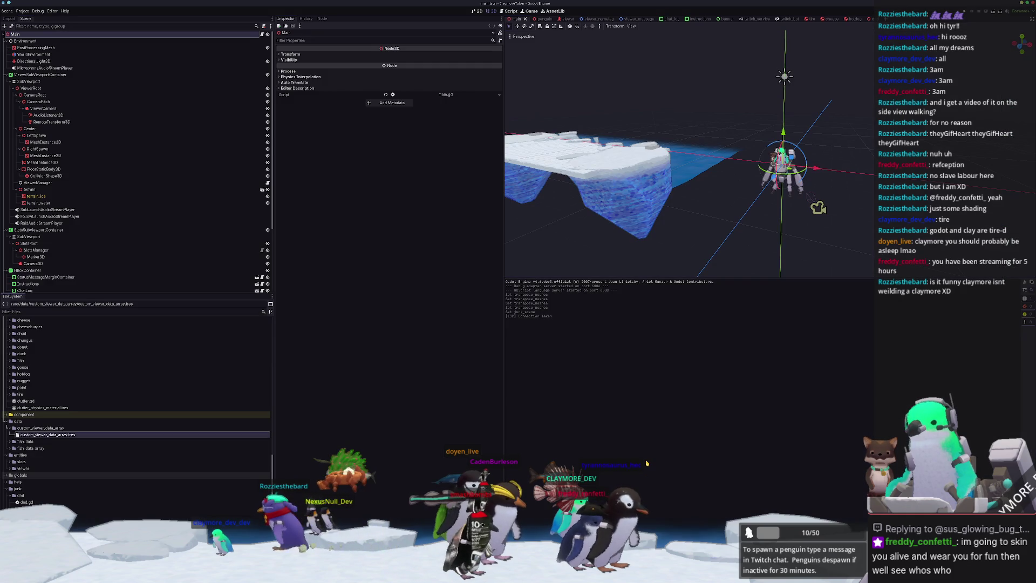
key(F5)
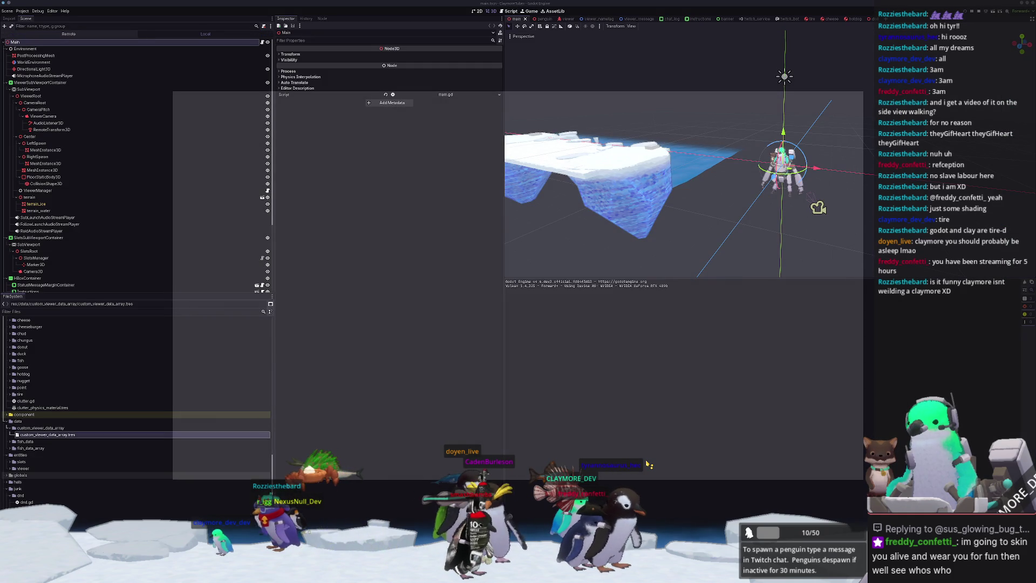
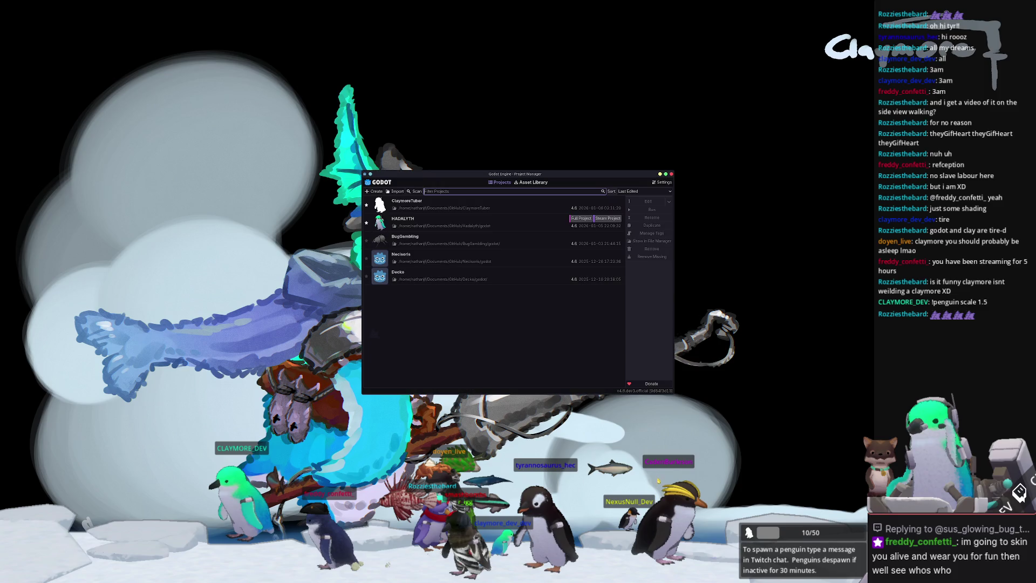
Select the ClaymoreTuber project in the Godot Project Manager list and run it
click(540, 223)
click(531, 238)
click(543, 221)
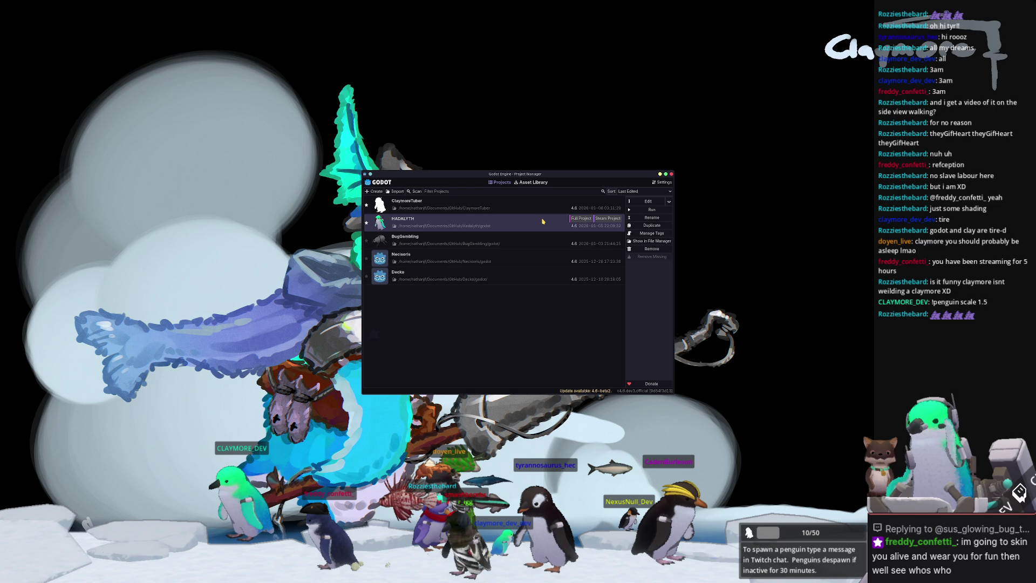
click(615, 209)
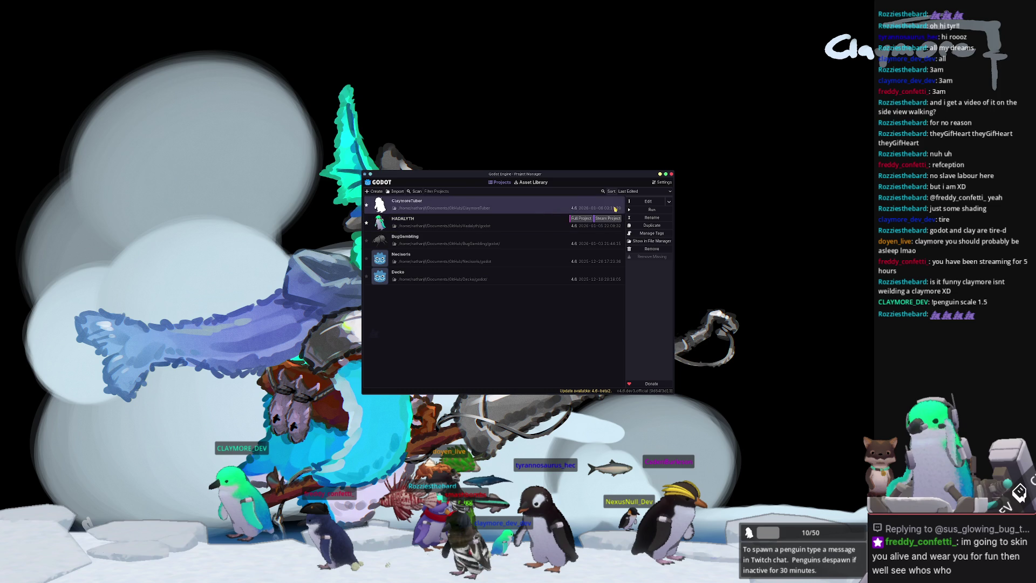
click(643, 210)
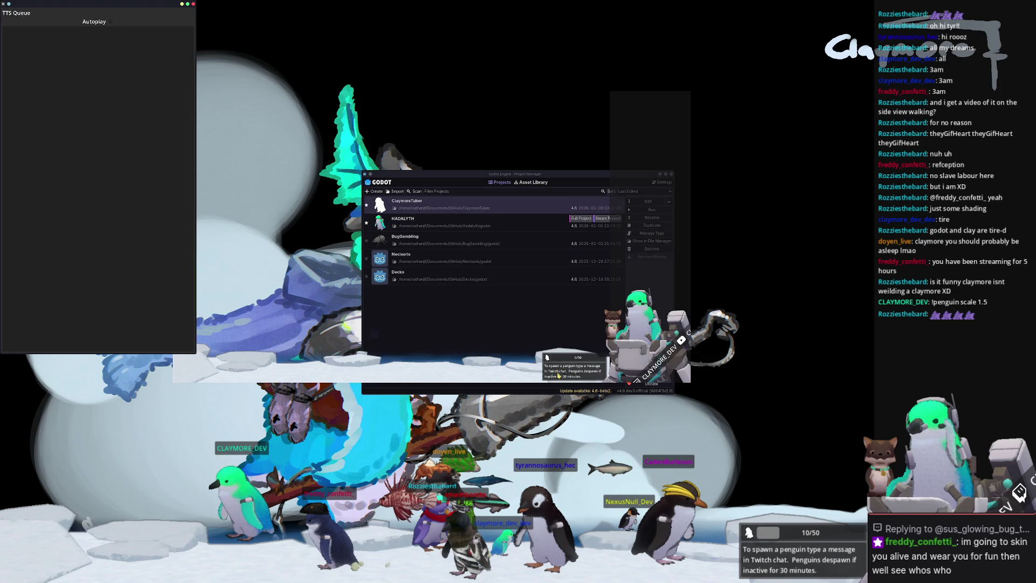
key(alt+Tab)
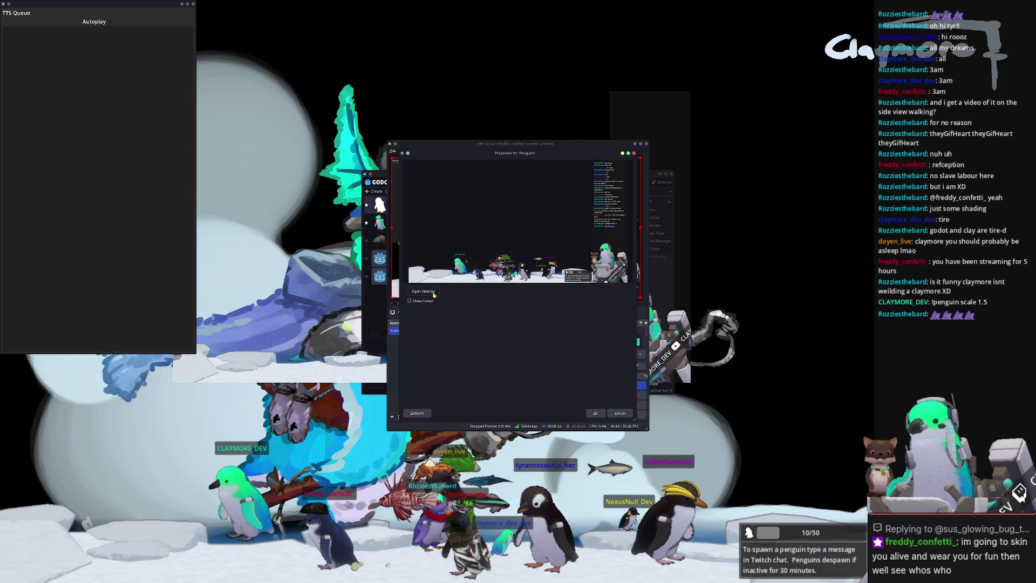
Point the Penguins capture source at the running ClaymoreTuber game window and confirm
click(424, 292)
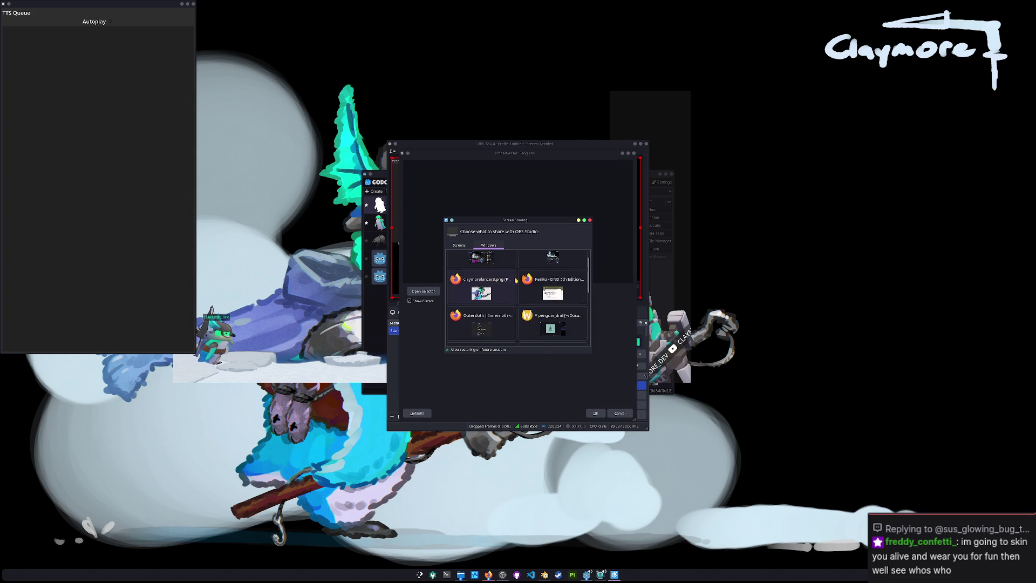
scroll(515, 291, down, 3)
double_click(551, 302)
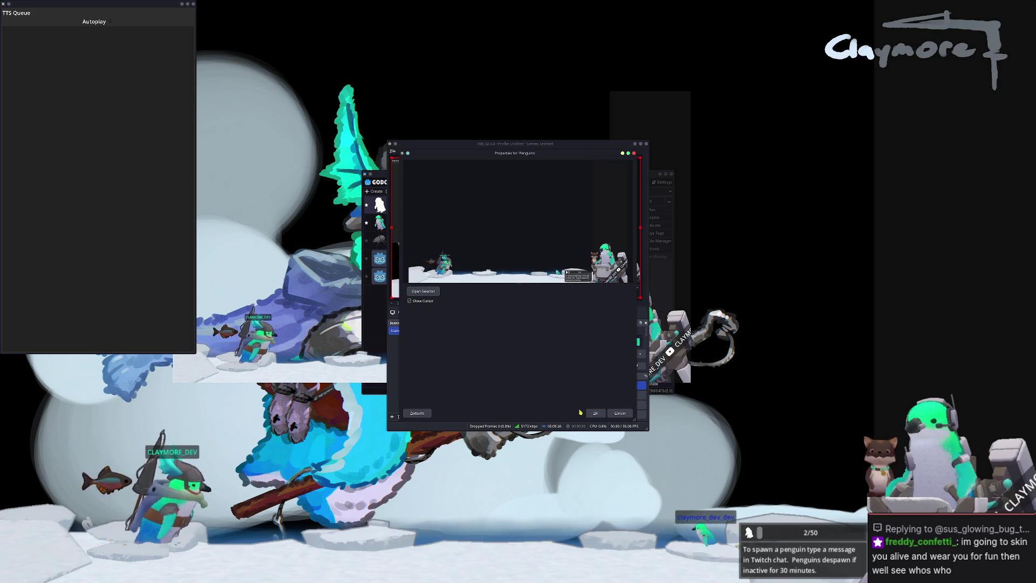
click(595, 413)
key(alt+Tab)
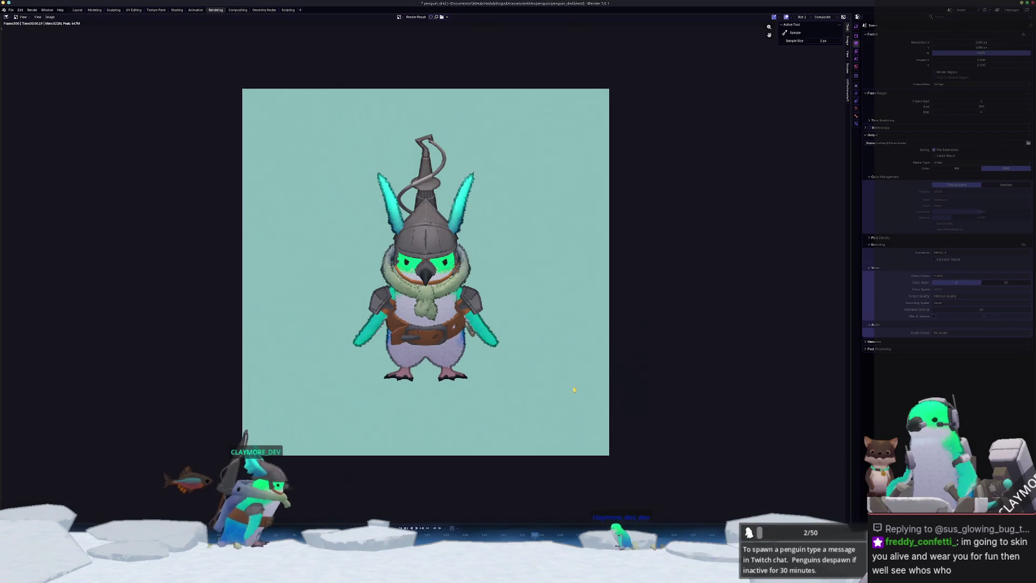
In the Layout workspace, add a new camera and move it along X beside the penguin
click(78, 9)
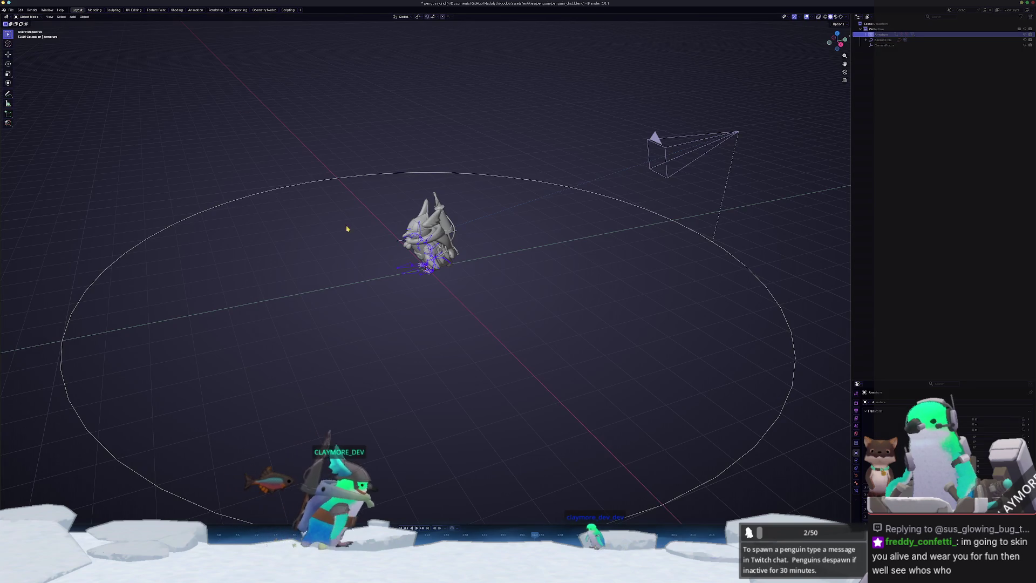
click(735, 133)
click(600, 301)
key(shift+a)
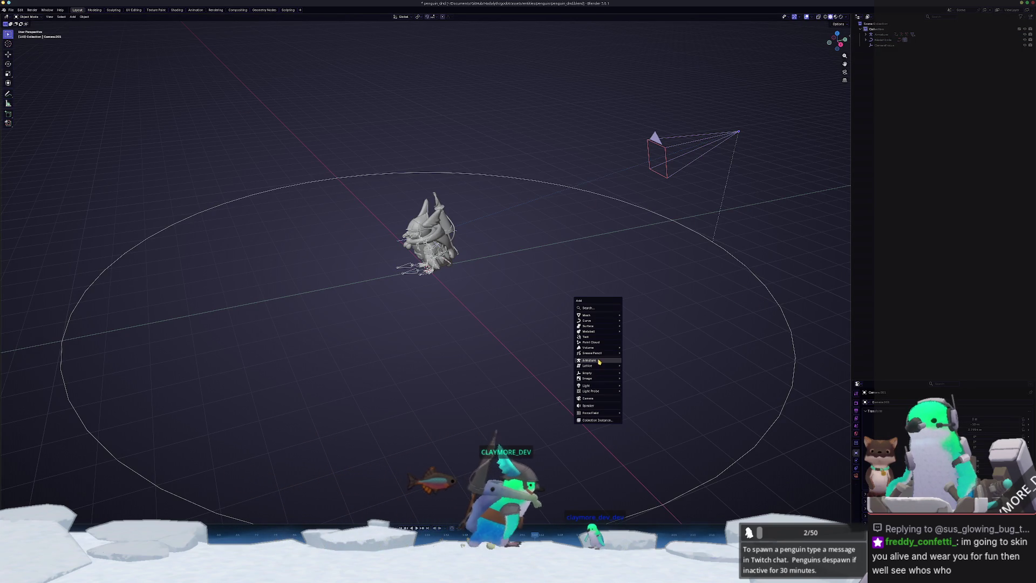
click(588, 399)
middle_drag(492, 378, 520, 377)
key(g)
key(x)
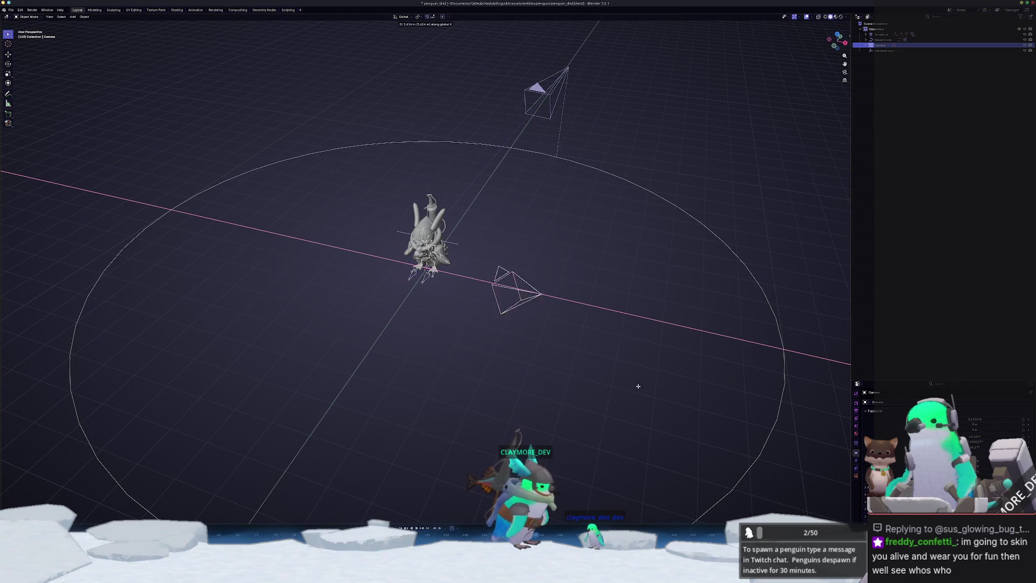
click(811, 403)
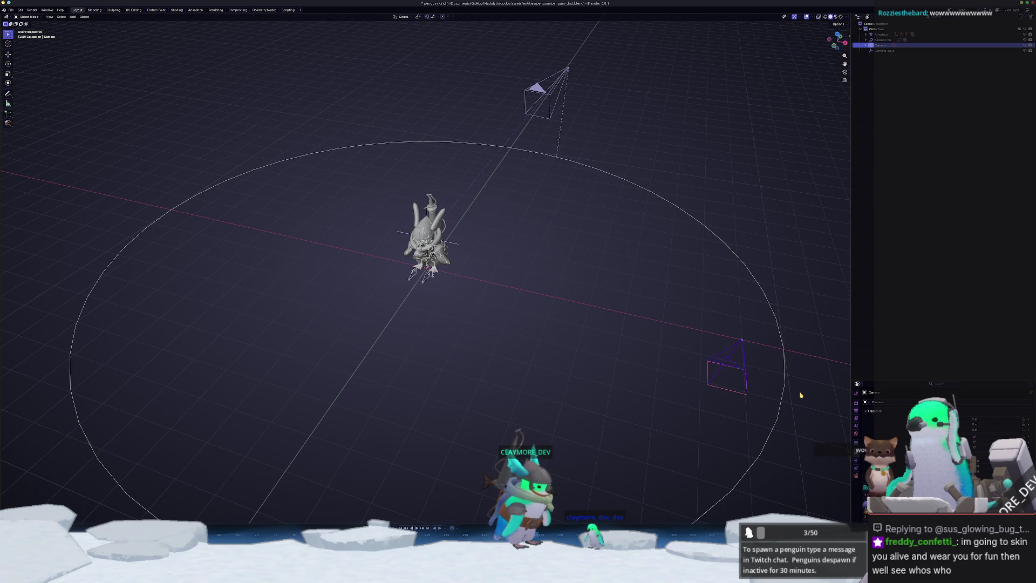
Rotate the camera 90° around Z, view through it, raise it 0.7 m, then select the armature
text(rz90)
key(Return)
key(ctrl+KP_0)
click(894, 46)
key(g)
key(z)
click(654, 218)
click(386, 310)
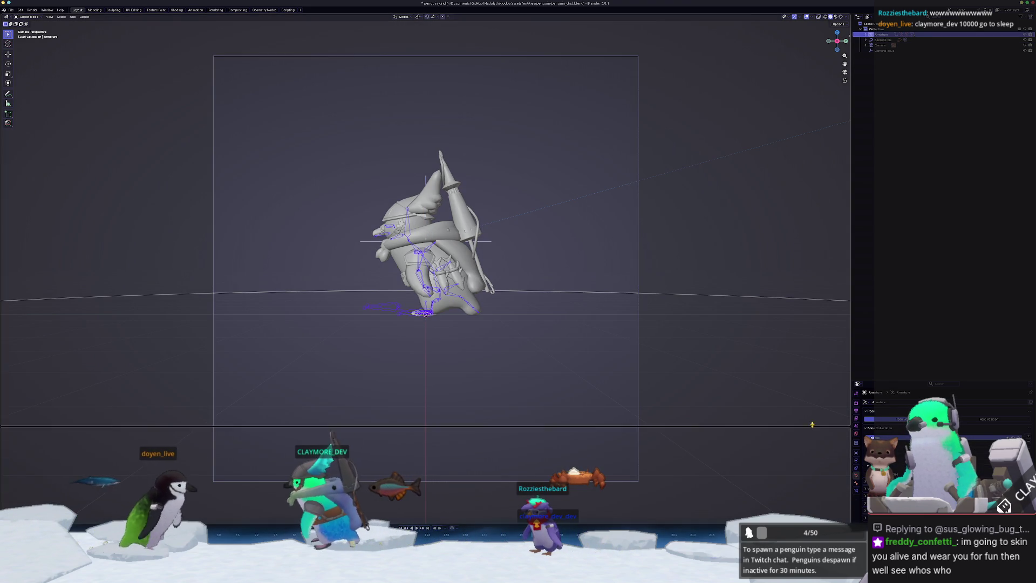
Split the viewport and make the lower area a Dope Sheet in Action Editor mode
click(433, 400)
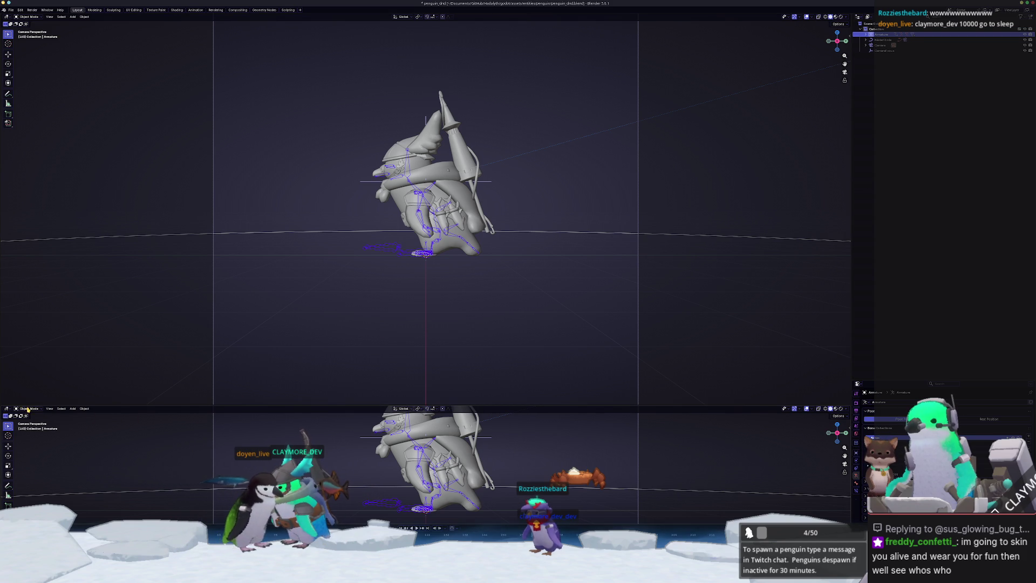
click(7, 409)
click(77, 423)
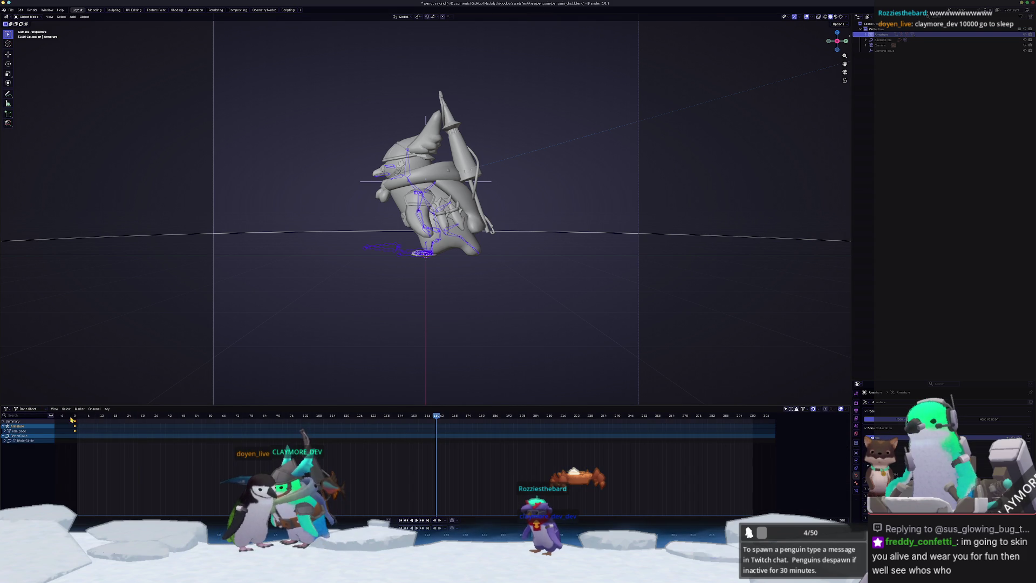
click(31, 409)
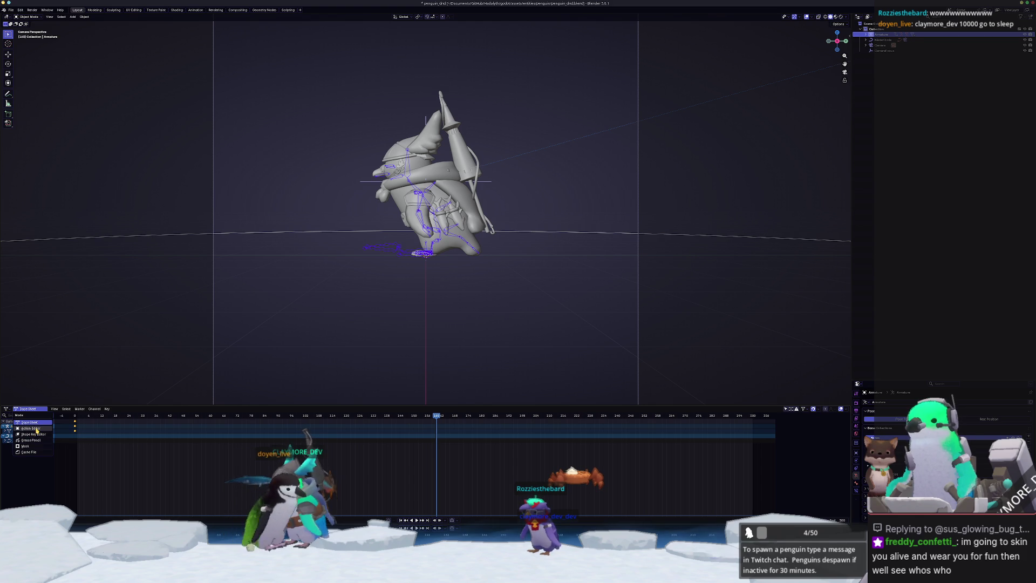
click(31, 428)
click(379, 409)
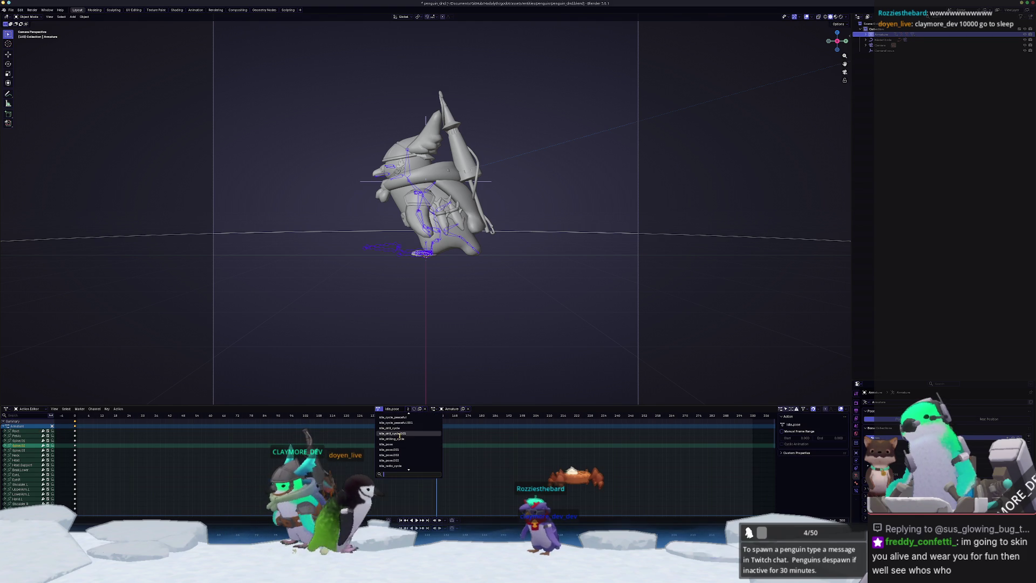
Try walking_cycle, then assign running_cycle and play it, stopping at frame 114
scroll(400, 449, down, 5)
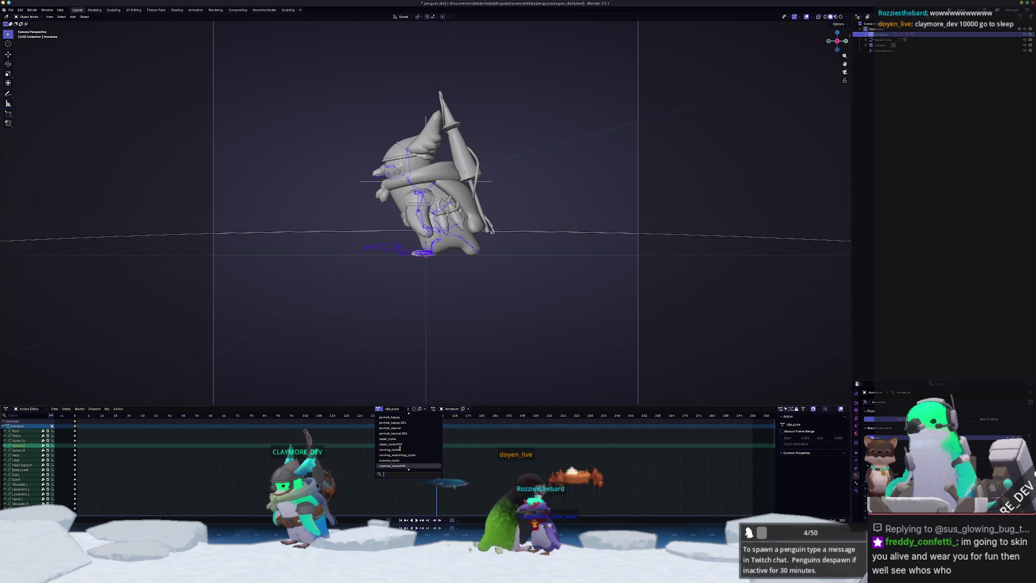
scroll(400, 449, down, 3)
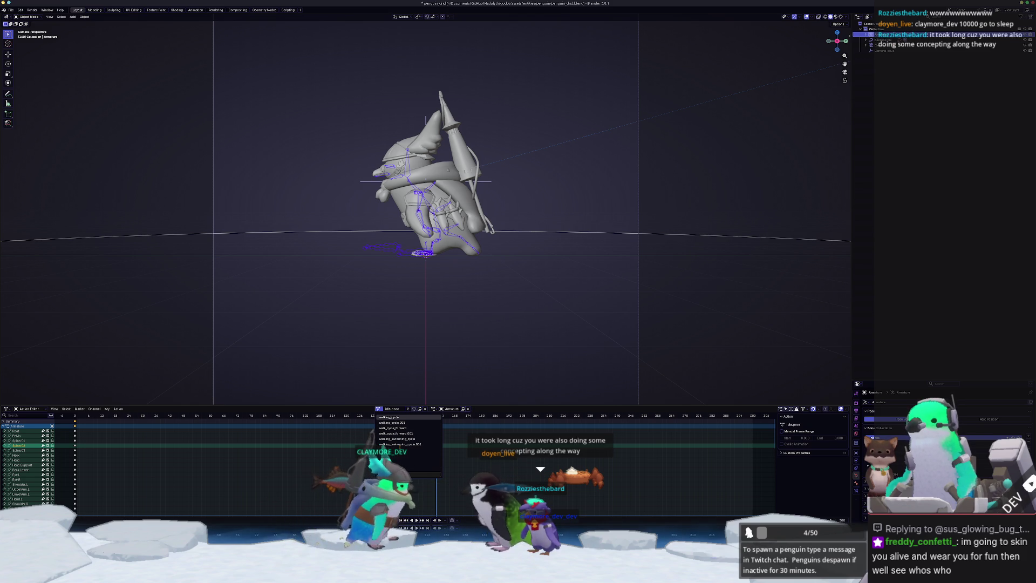
key(Return)
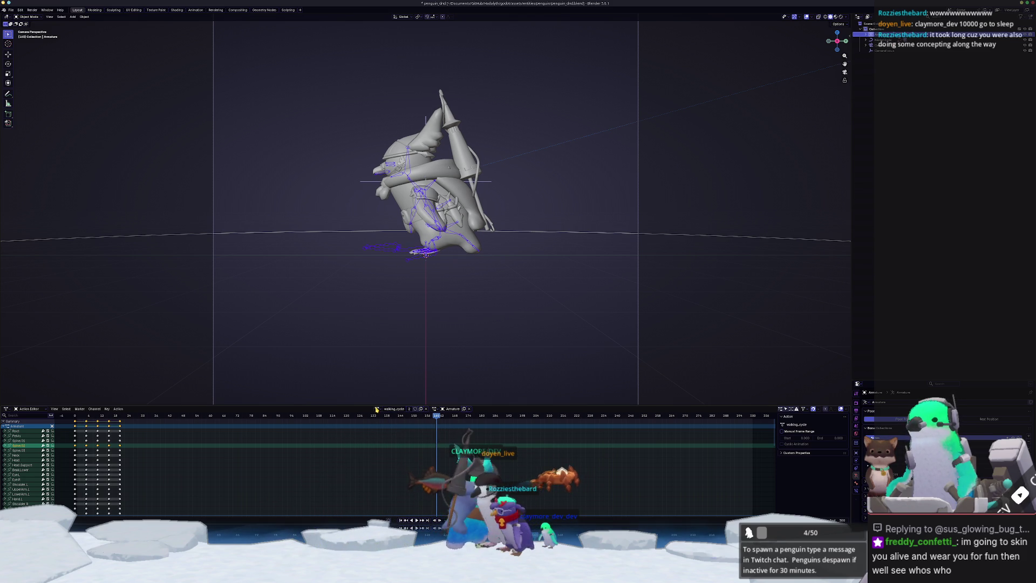
click(377, 409)
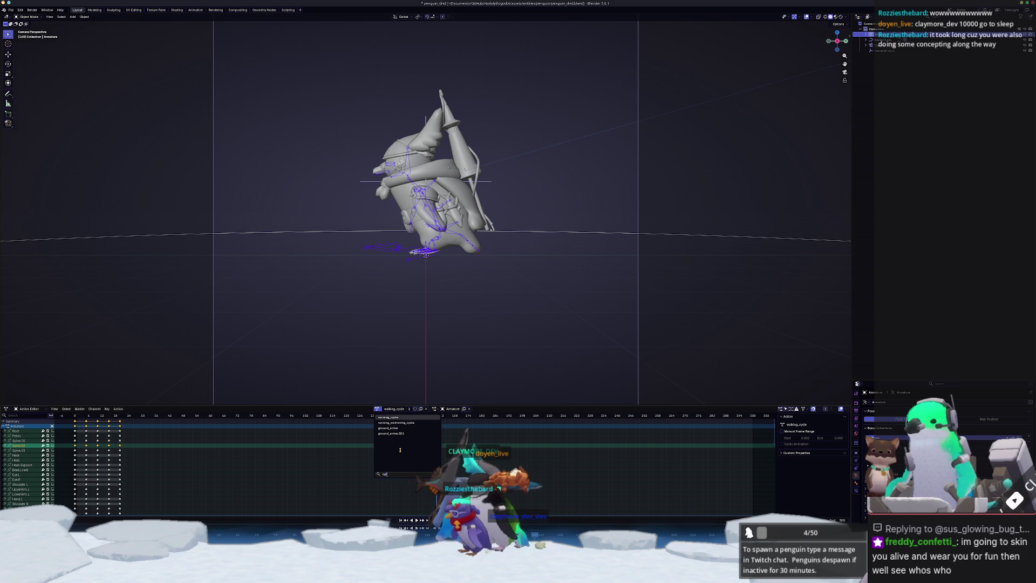
key(Return)
key(space)
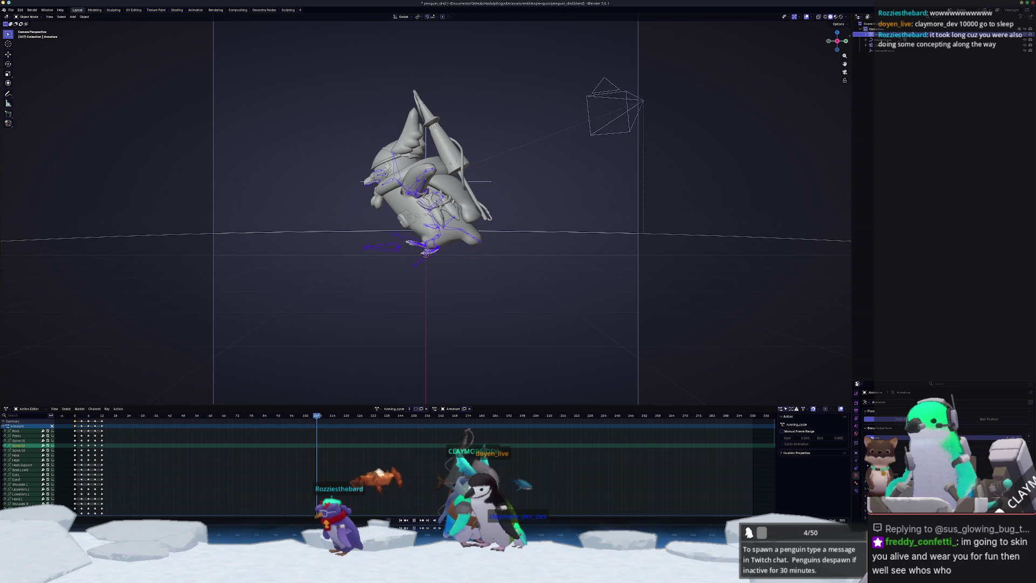
key(space)
Switch the armature to an idle action, then back to running_cycle
key(ctrl+v)
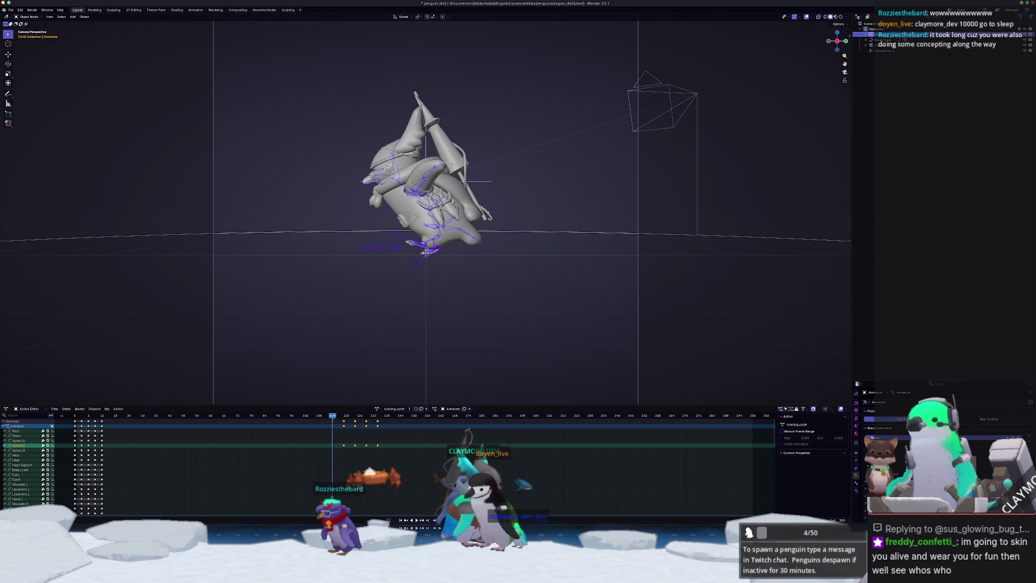
click(378, 409)
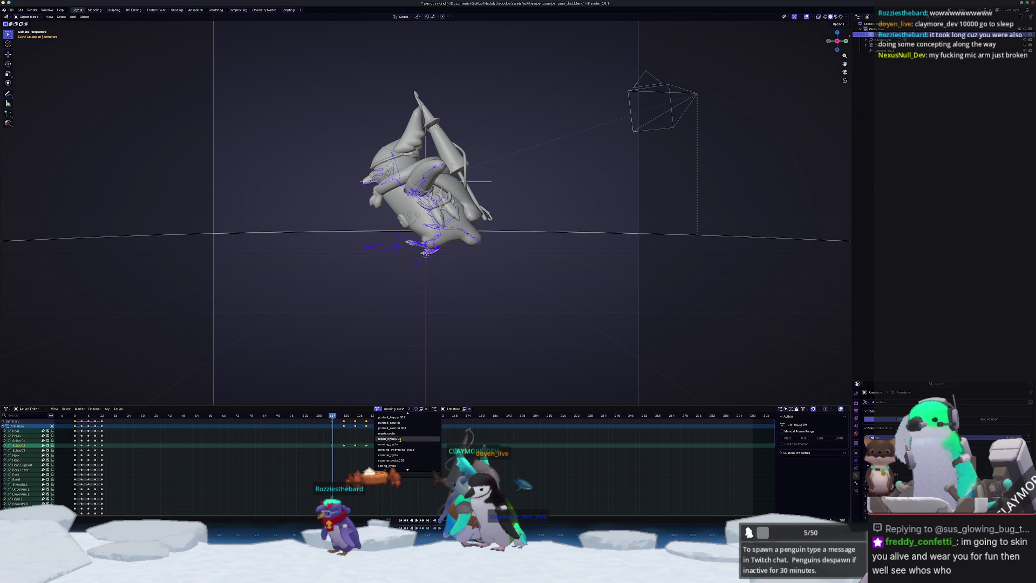
click(401, 442)
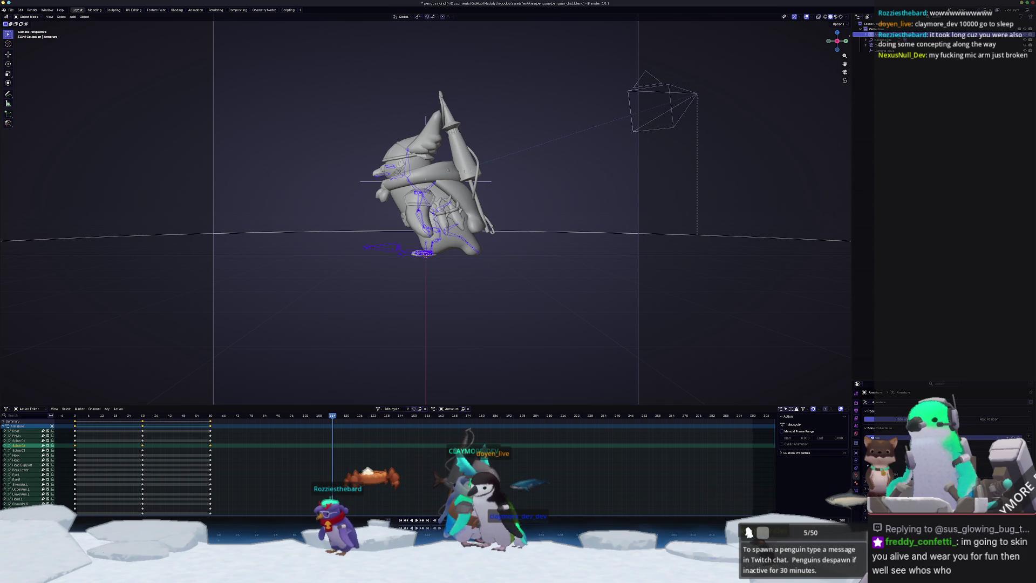
click(378, 409)
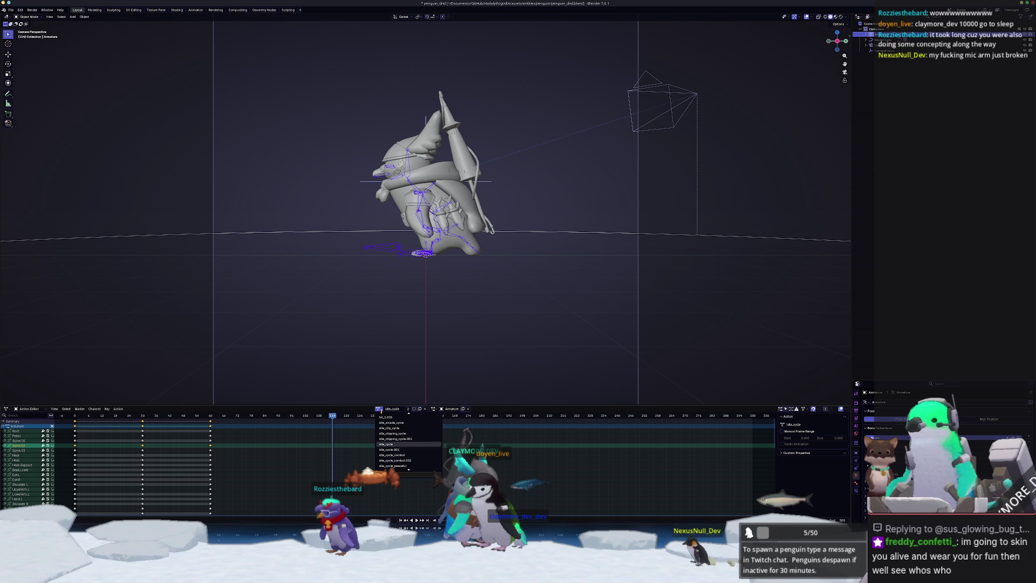
scroll(387, 422, down, 5)
click(386, 423)
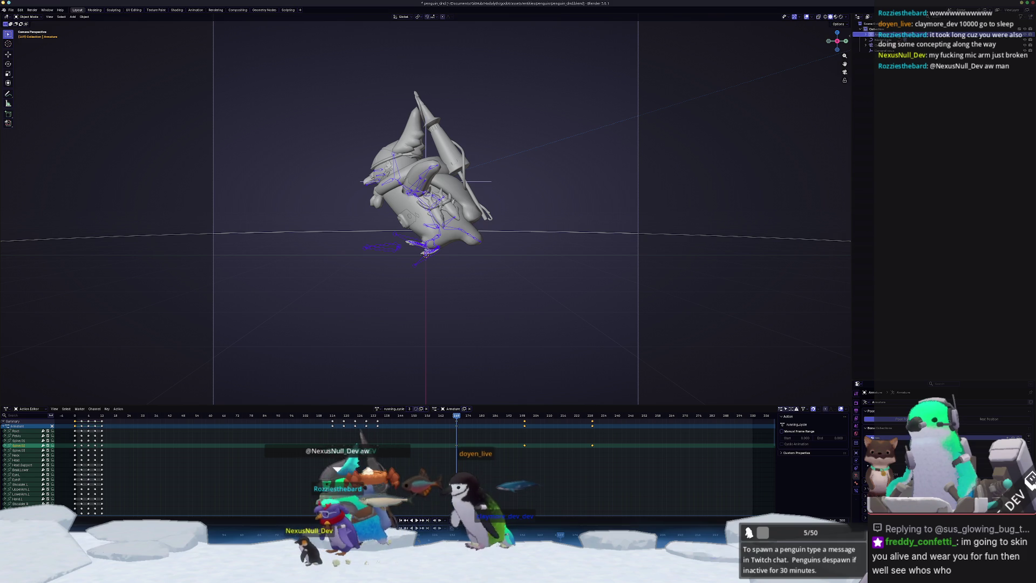
Duplicate running_cycle, rename the copy, then reassign running_cycle to the armature
click(419, 408)
click(396, 408)
text(a)
key(BackSpace)
text(d)
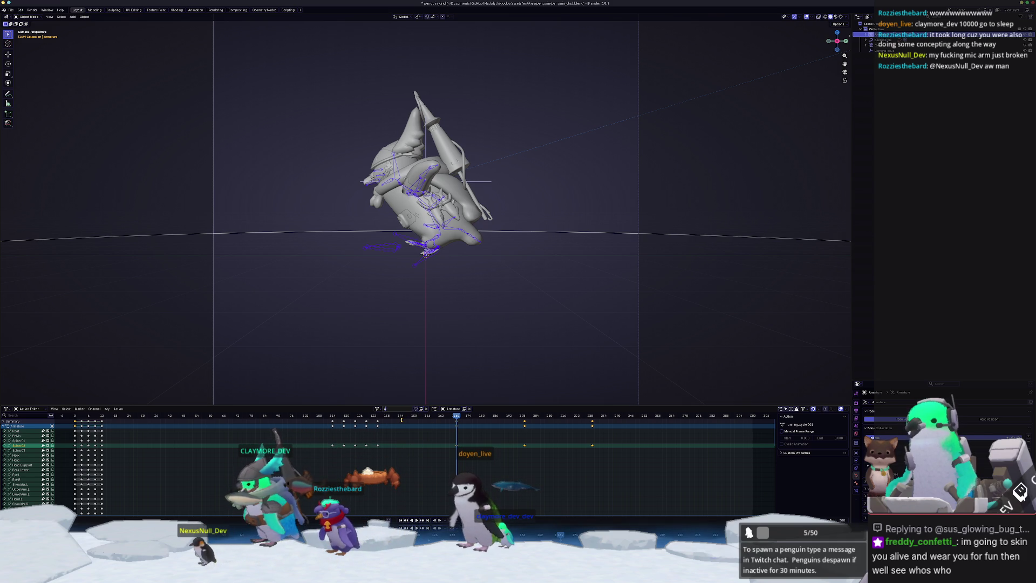
text(ferences)
key(Return)
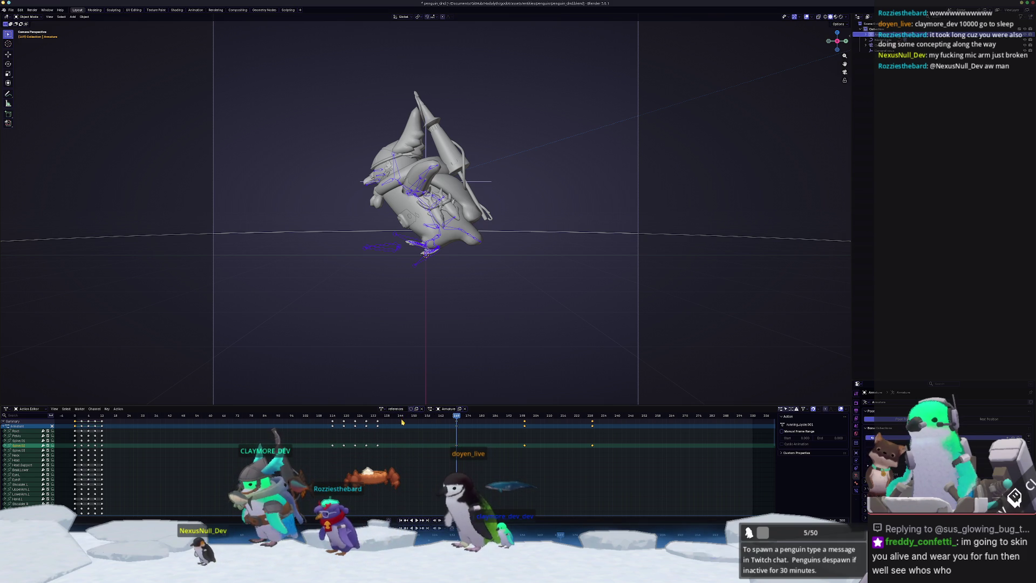
click(382, 408)
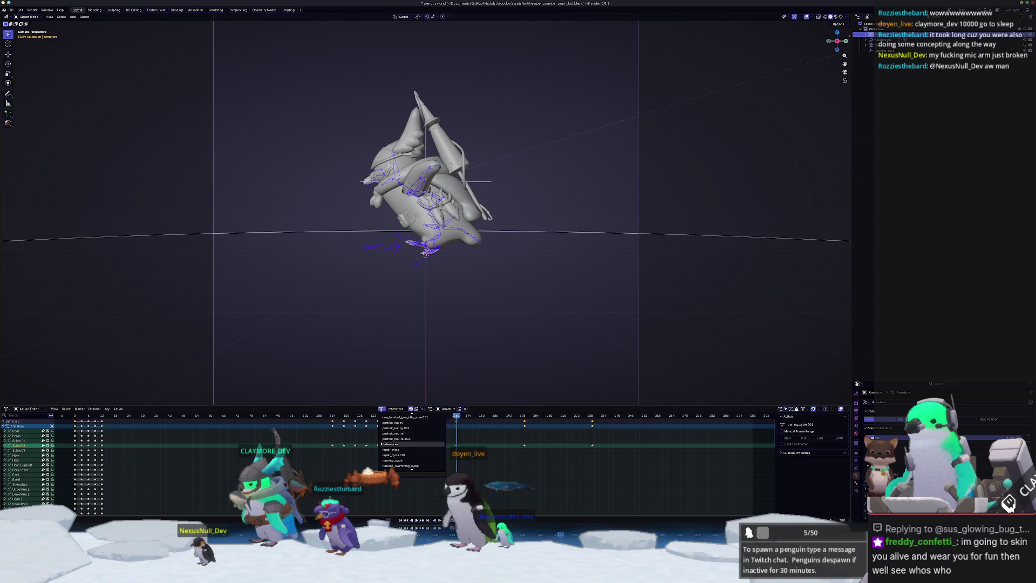
click(393, 417)
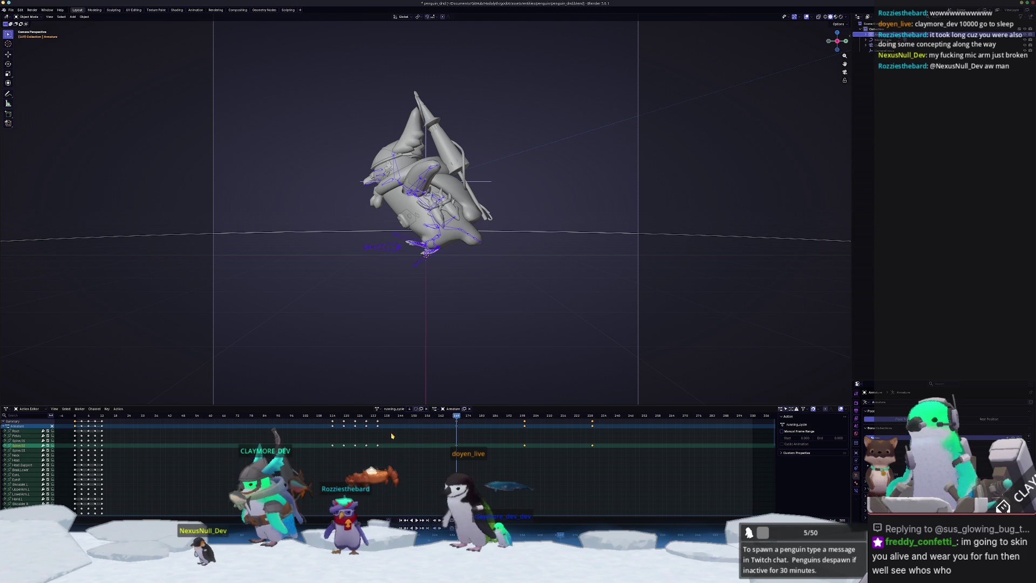
Deselect all keyframes and assign the references action by searching 're'
key(alt+a)
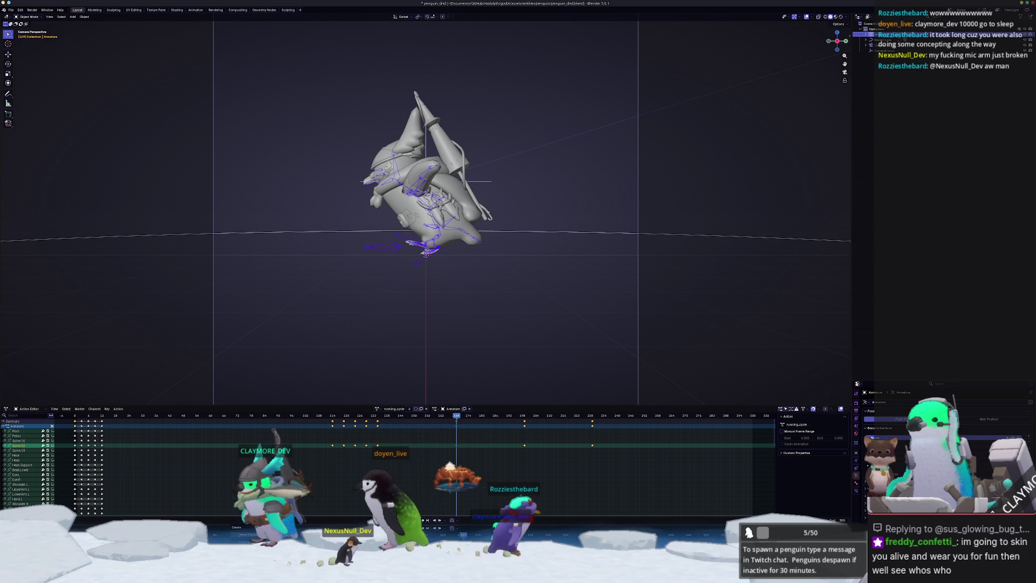
click(377, 409)
text(re)
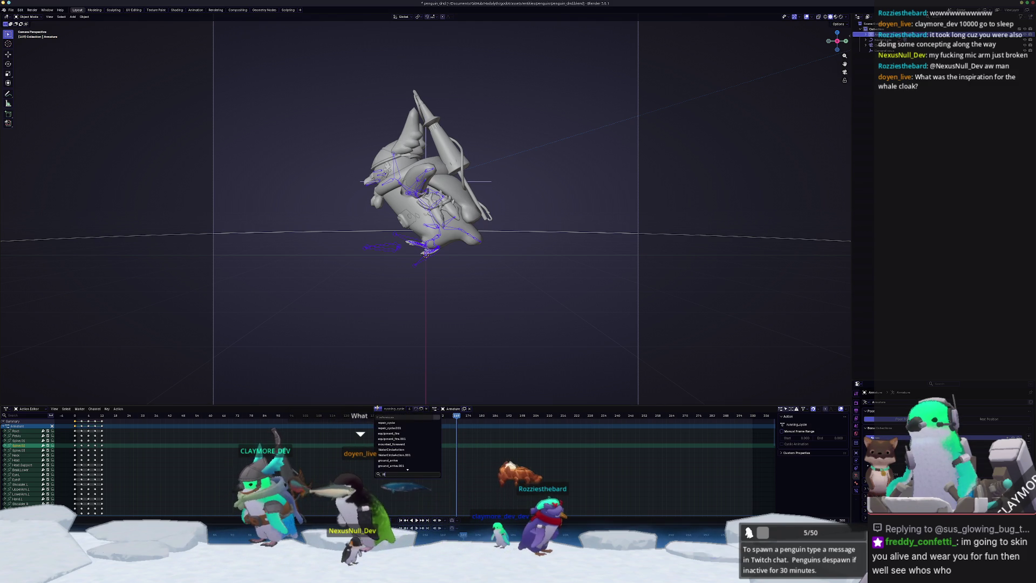
key(Return)
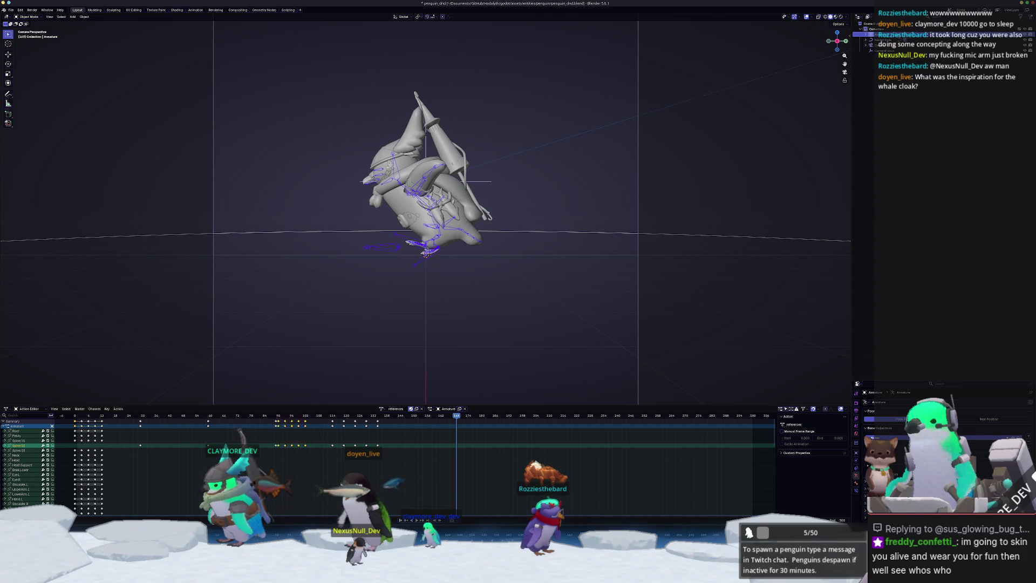
Move keyframes to frames 150–162, undo it, play the animation, and leave camera view
key(g)
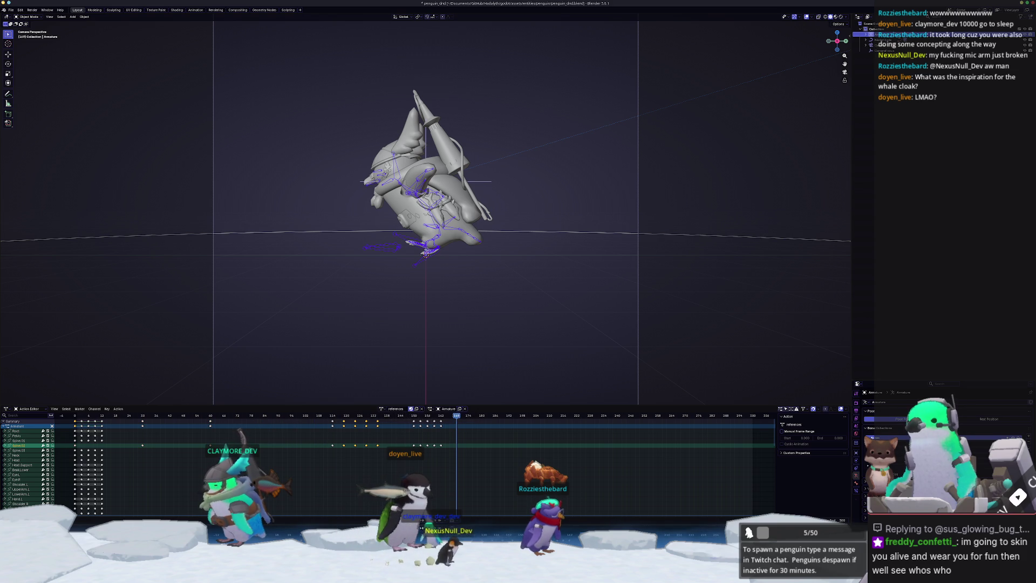
key(ctrl+z)
key(ctrl+z)
key(ctrl+z)
key(ctrl+z)
key(space)
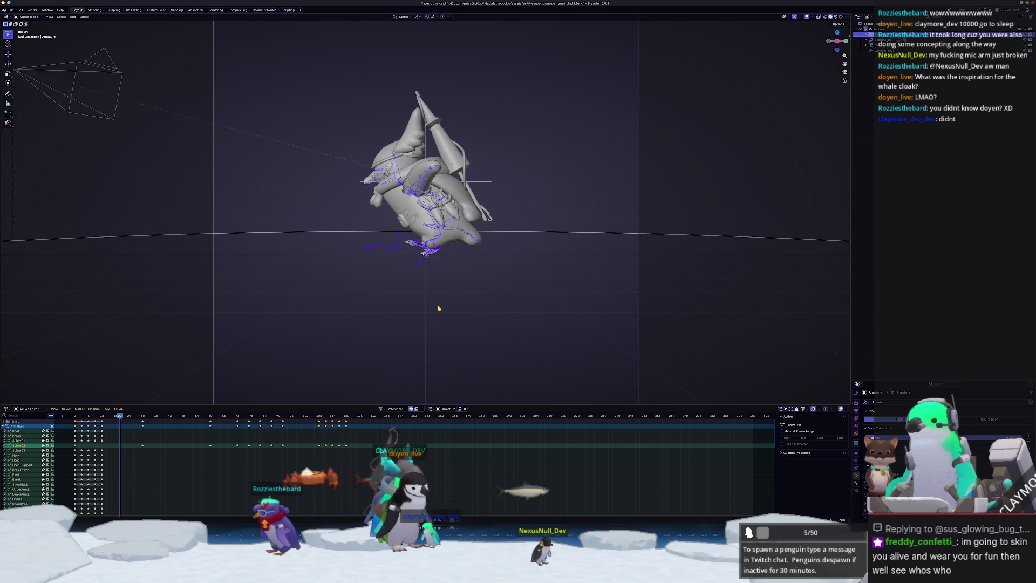
key(space)
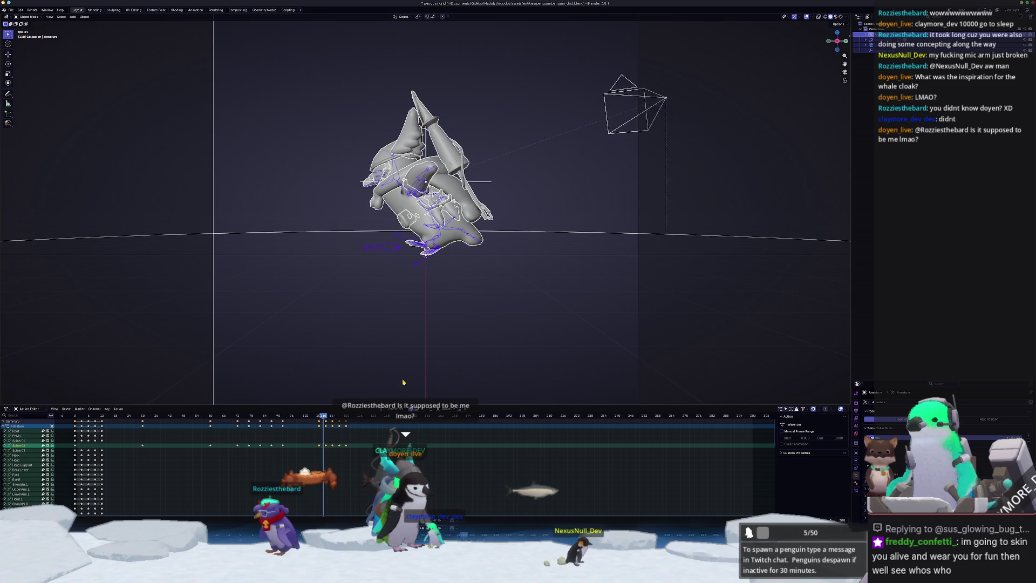
key(KP_0)
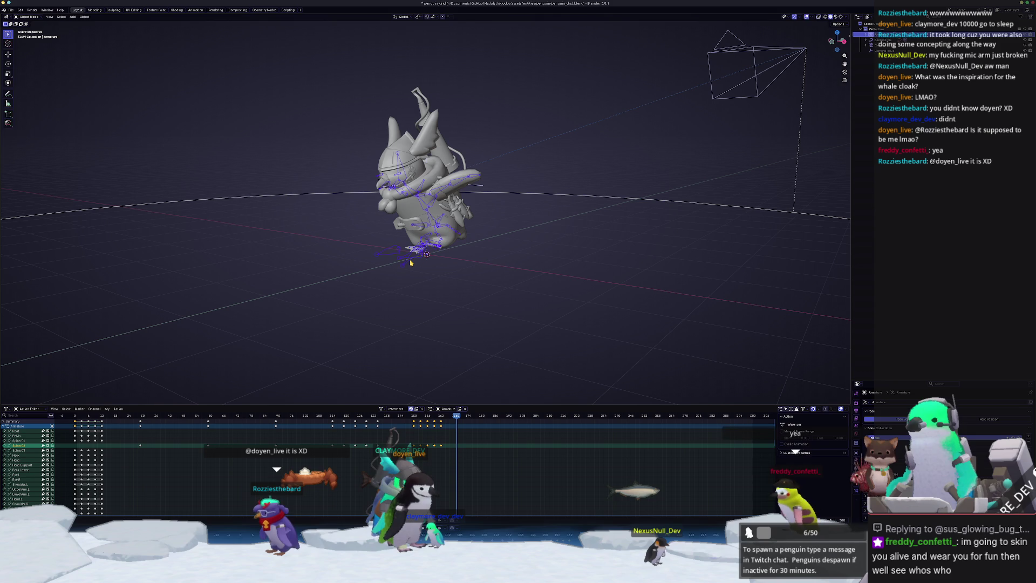
Put the armature in Pose Mode with running_cycle, then play and scrub frames 190–214
key(ctrl+Tab)
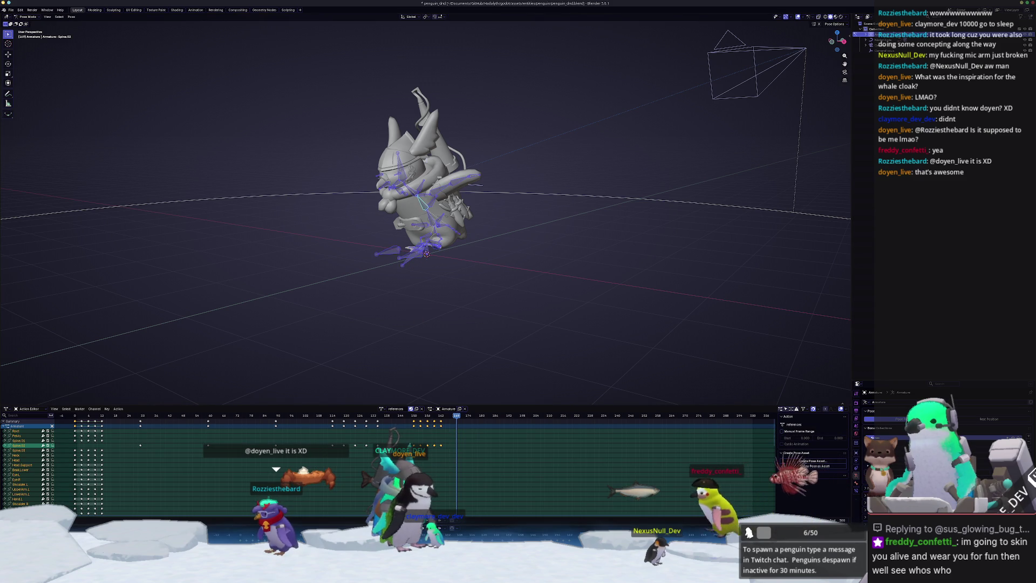
key(ctrl+Tab)
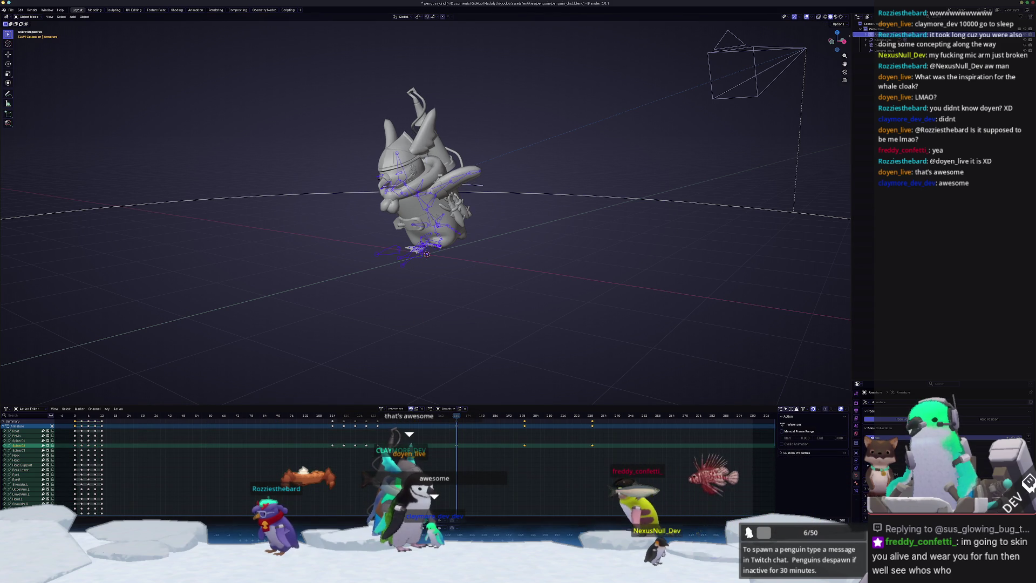
click(381, 409)
click(457, 401)
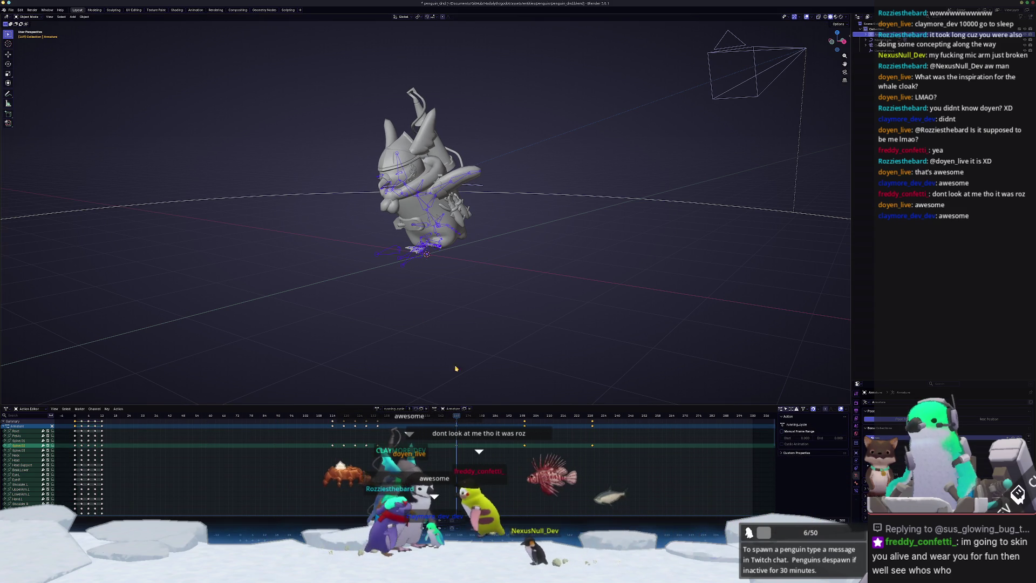
key(Tab)
key(ctrl+Tab)
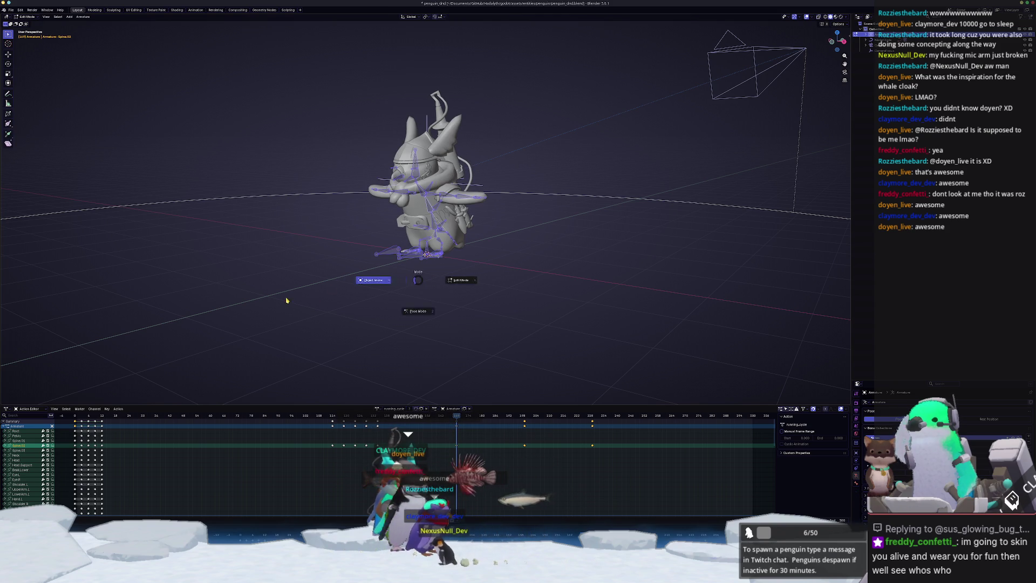
click(418, 311)
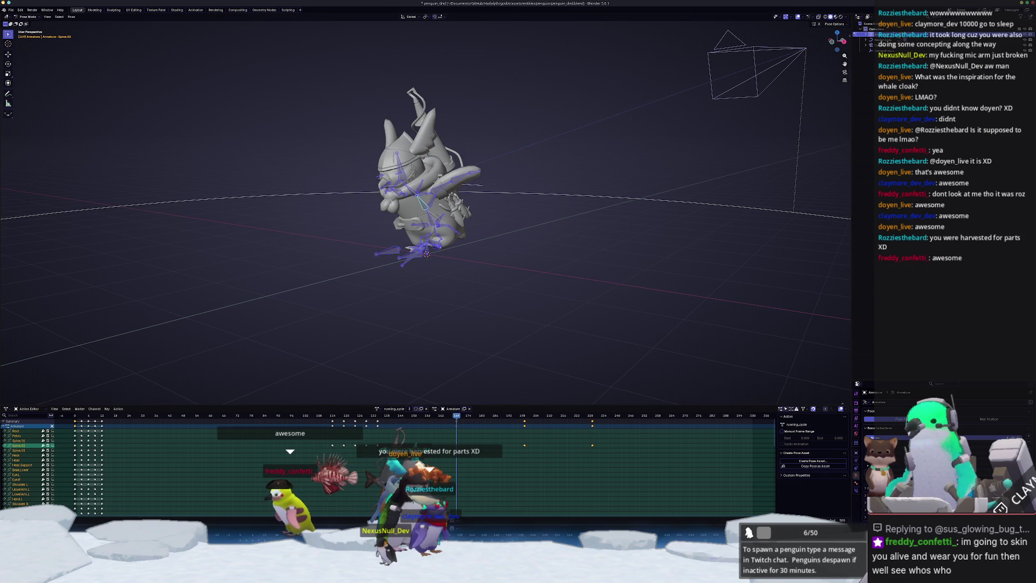
key(space)
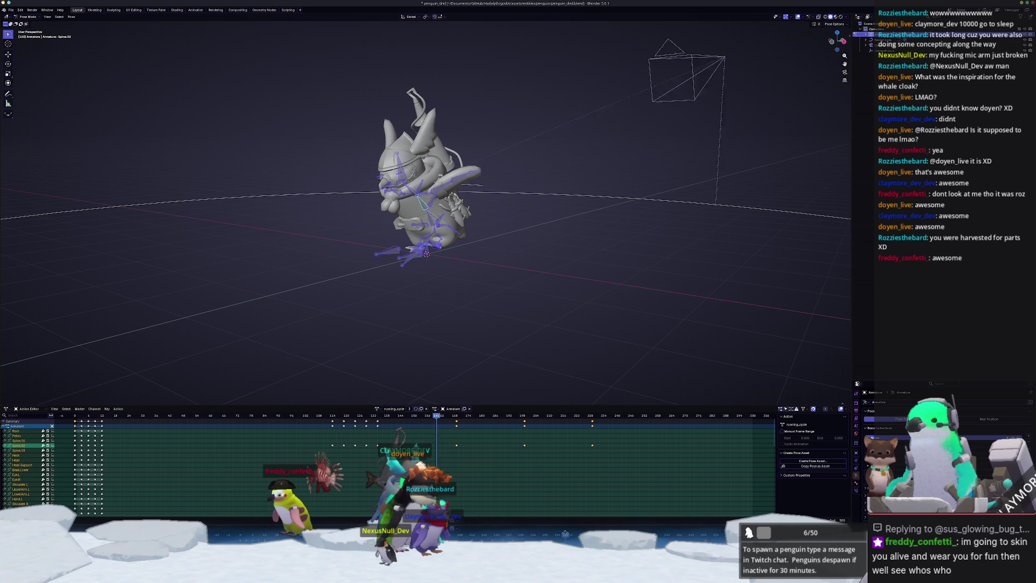
mouse_move(627, 527)
mouse_down()
mouse_move(675, 525)
mouse_move(621, 534)
mouse_move(244, 534)
mouse_up()
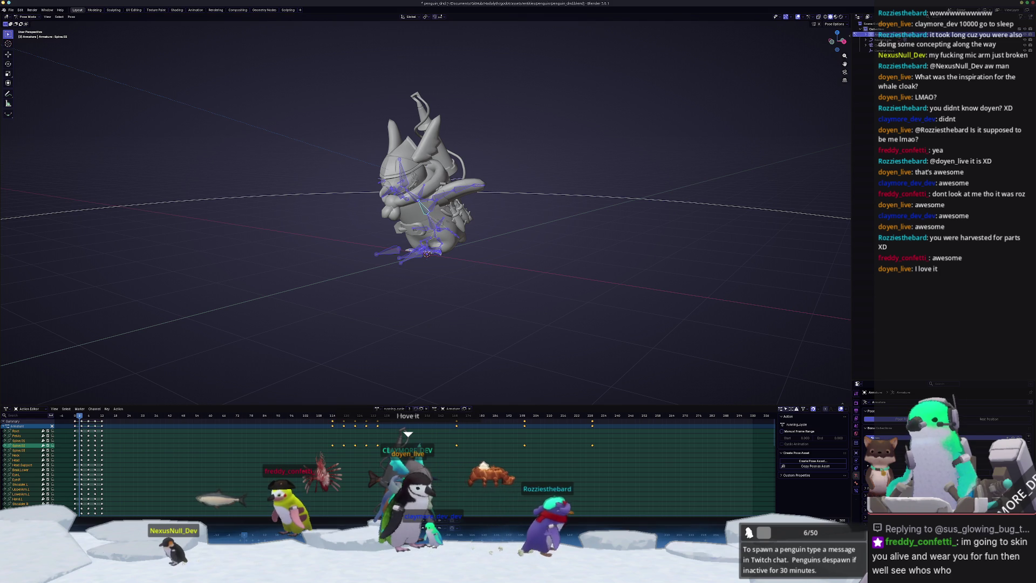
Assign idle_cycle and make it a single-user copy, idle_cycle.002
click(377, 408)
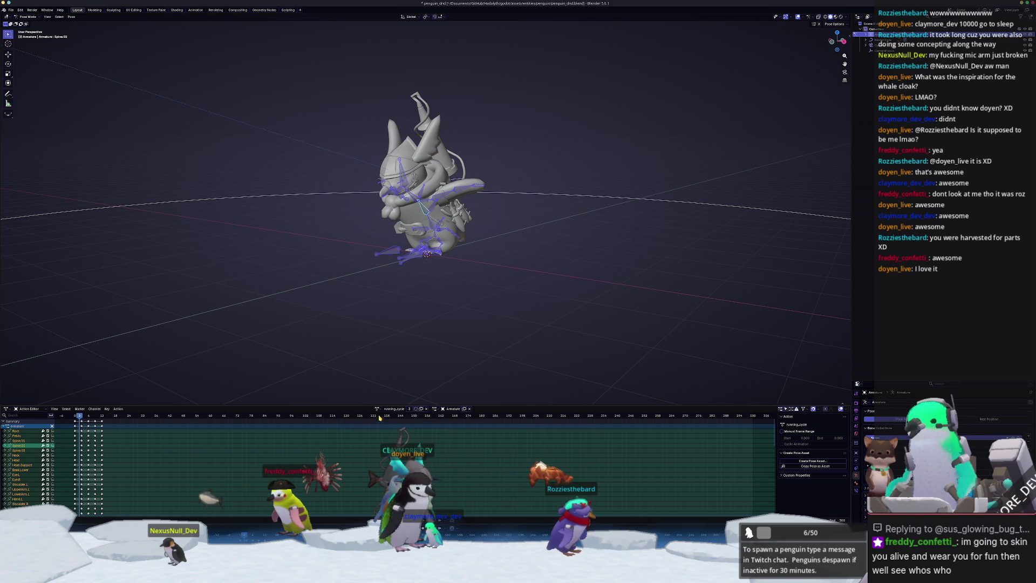
scroll(388, 424, up, 3)
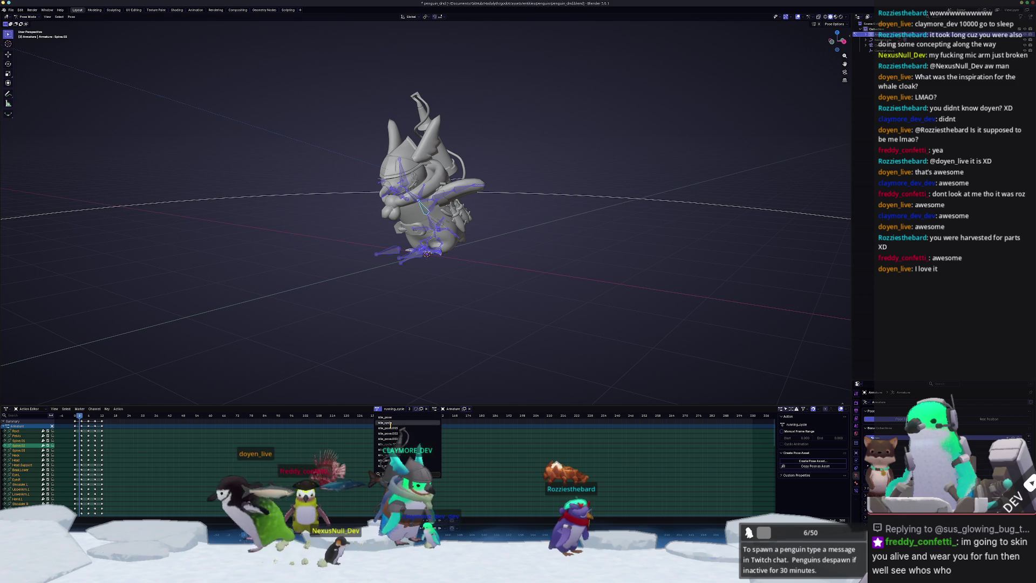
click(389, 422)
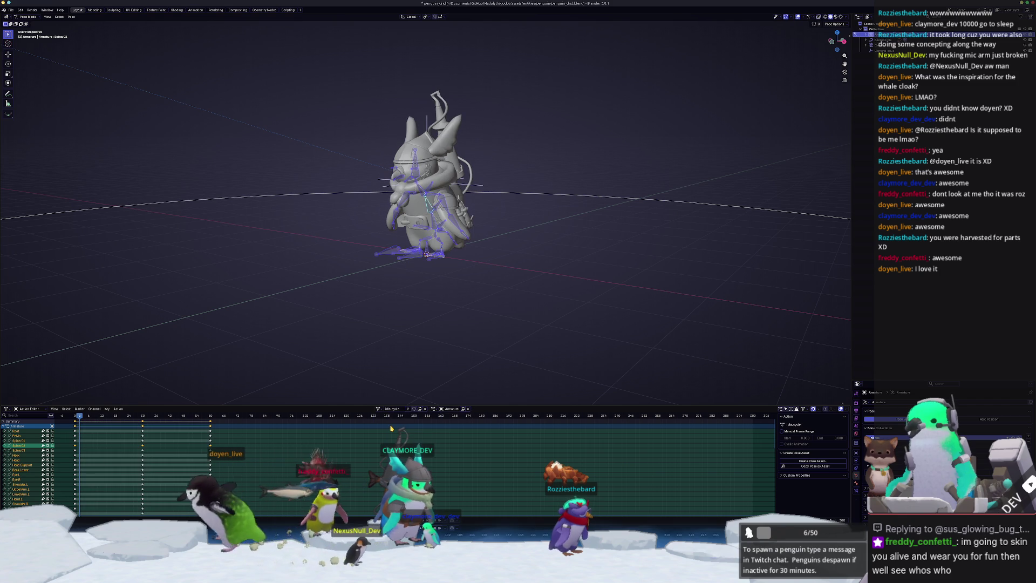
click(420, 409)
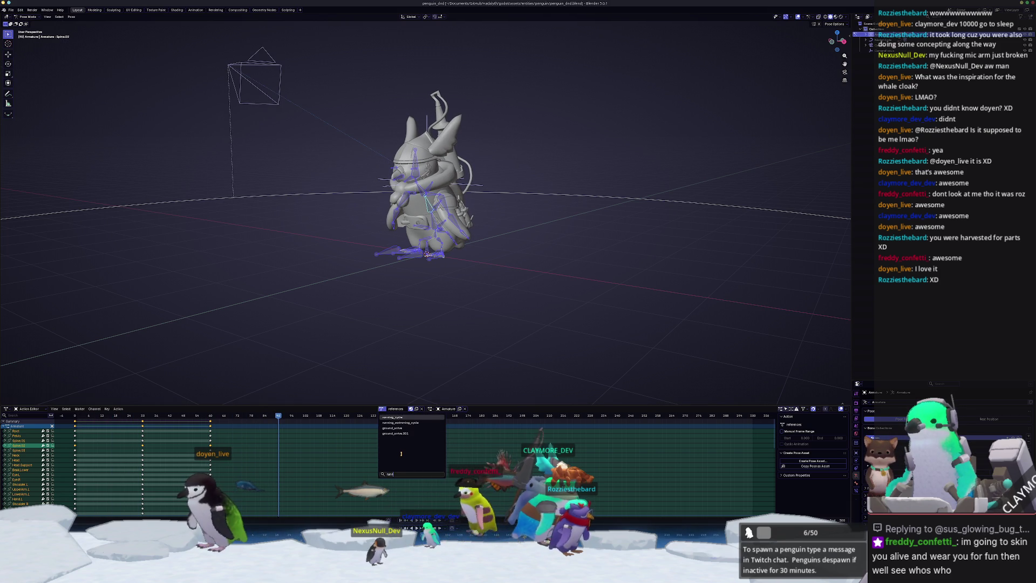
Switch from walking_cycle to the references action, play it, and return to frame 160
key(Return)
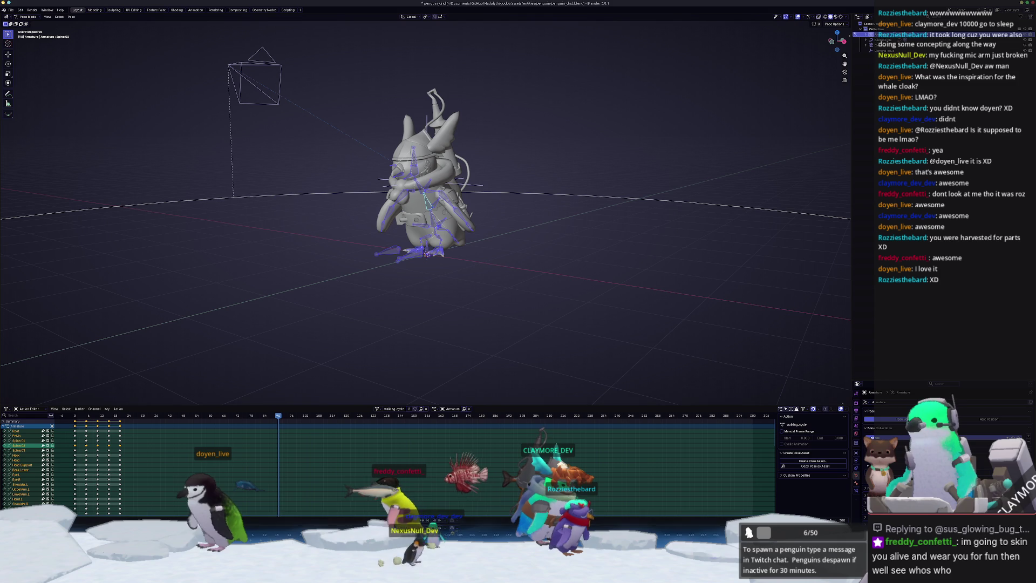
key(a)
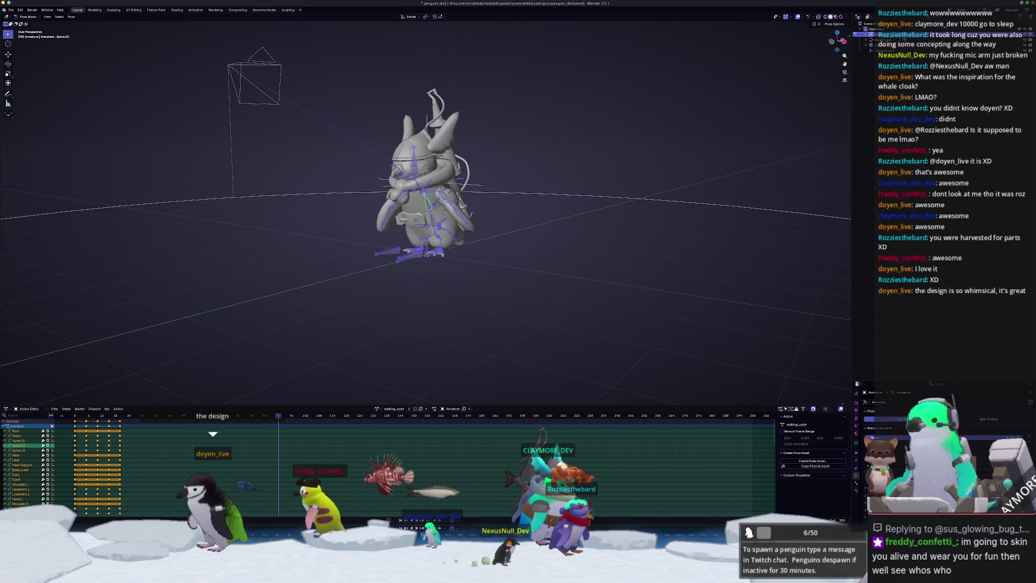
click(379, 408)
text(refe)
key(Return)
key(space)
key(space)
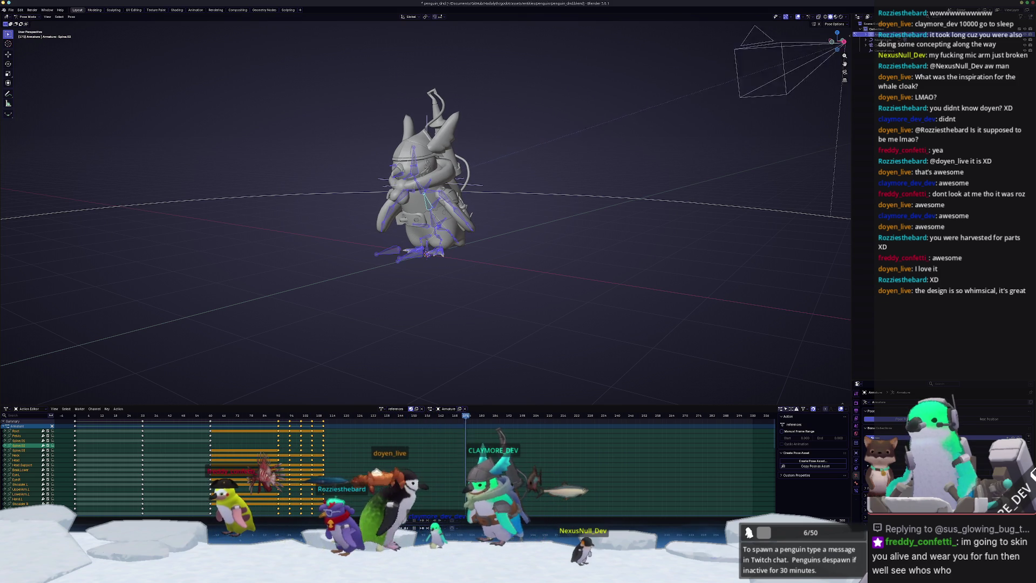
click(438, 416)
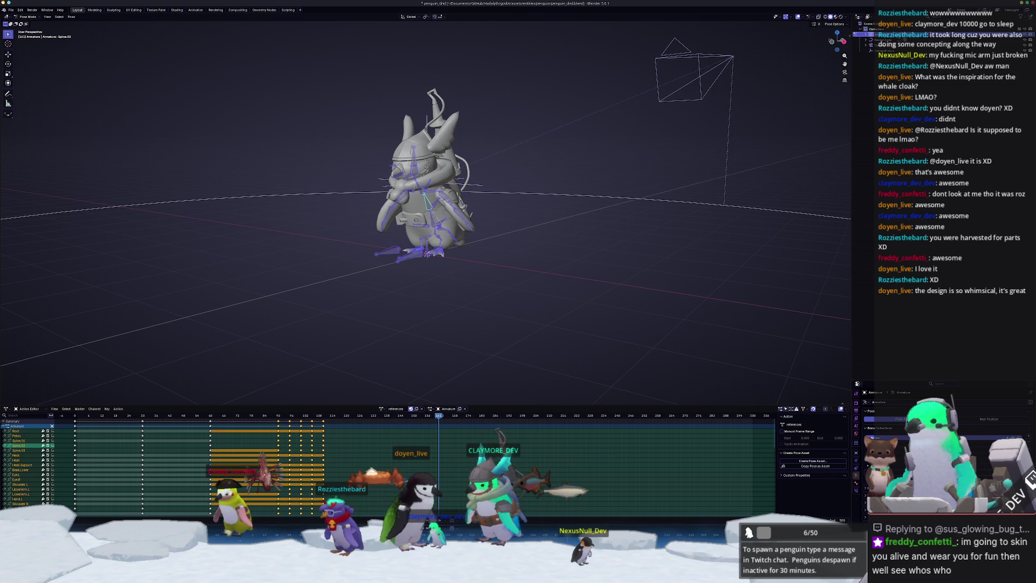
key(Left)
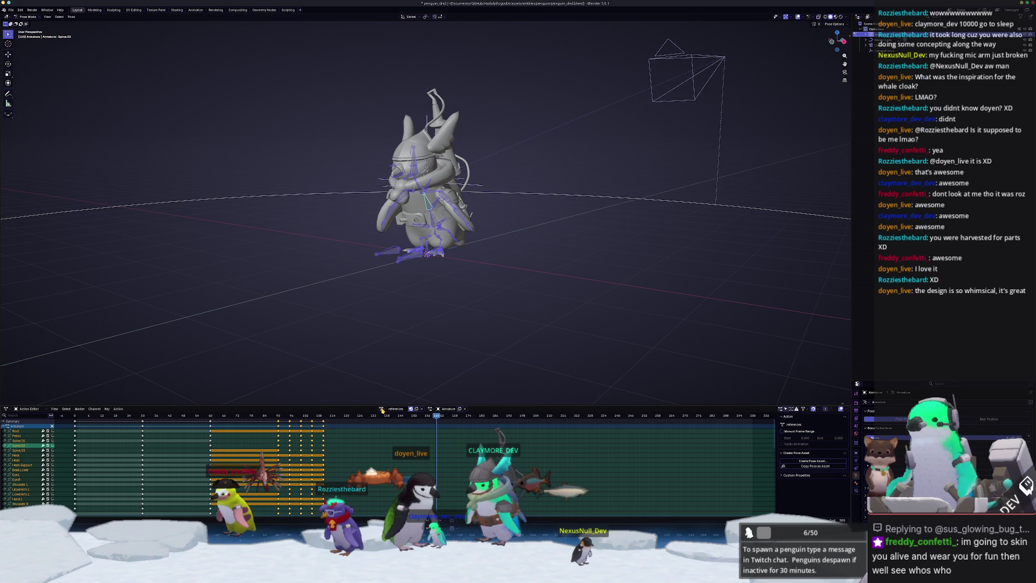
Reassign references, select all its keyframes, shift them about 50 frames earlier, and play
click(382, 410)
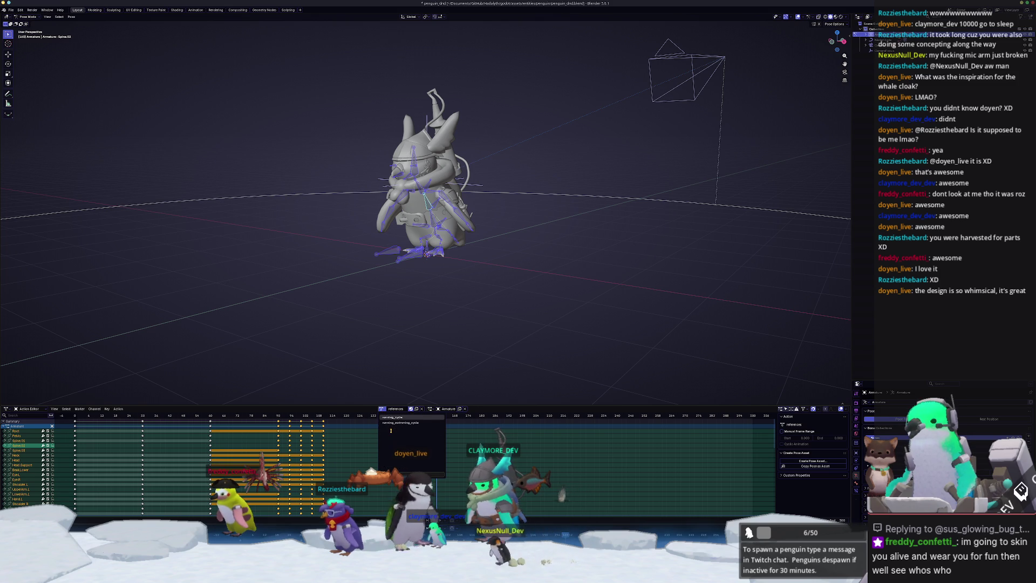
key(Return)
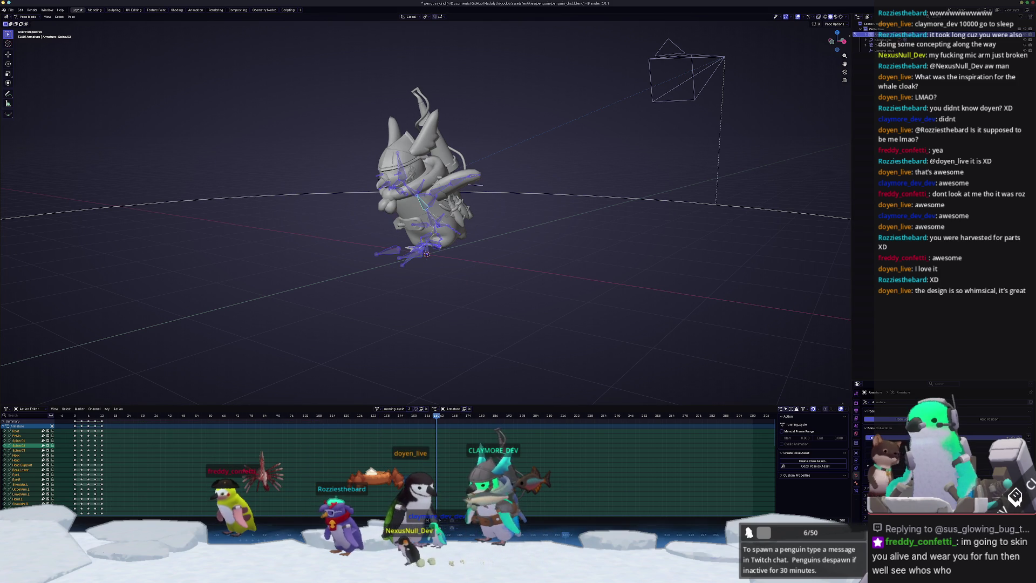
click(379, 409)
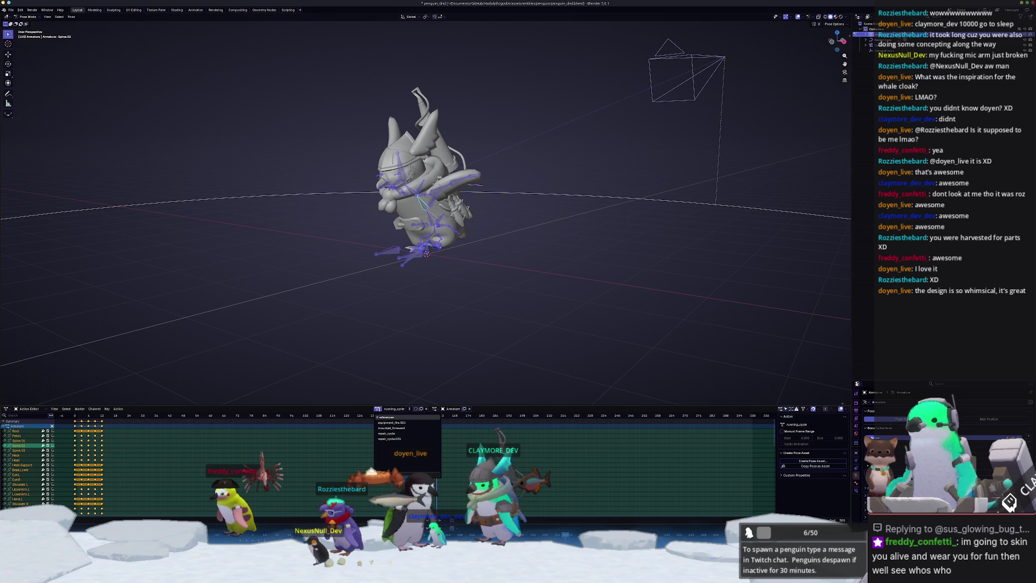
key(Return)
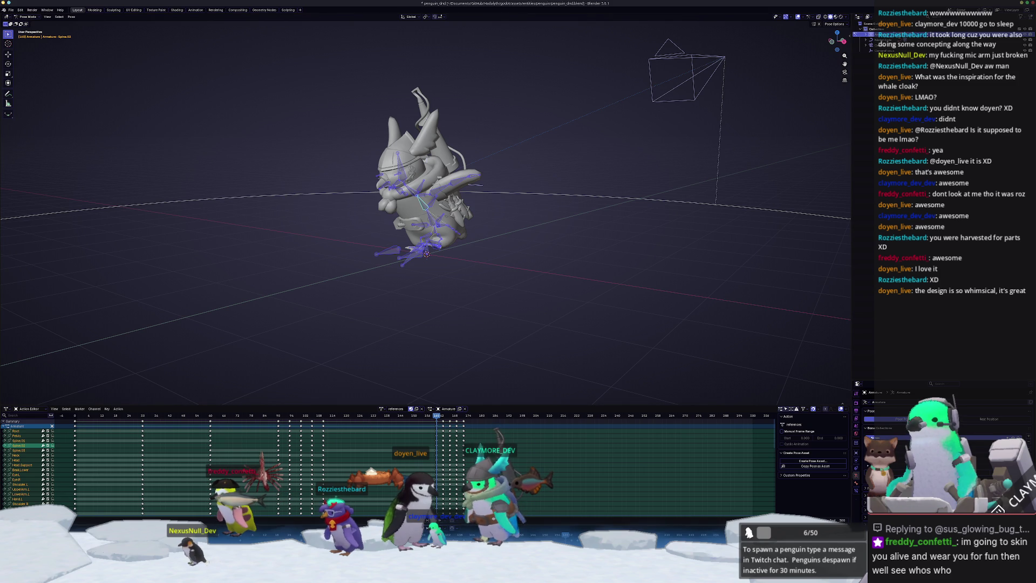
key(a)
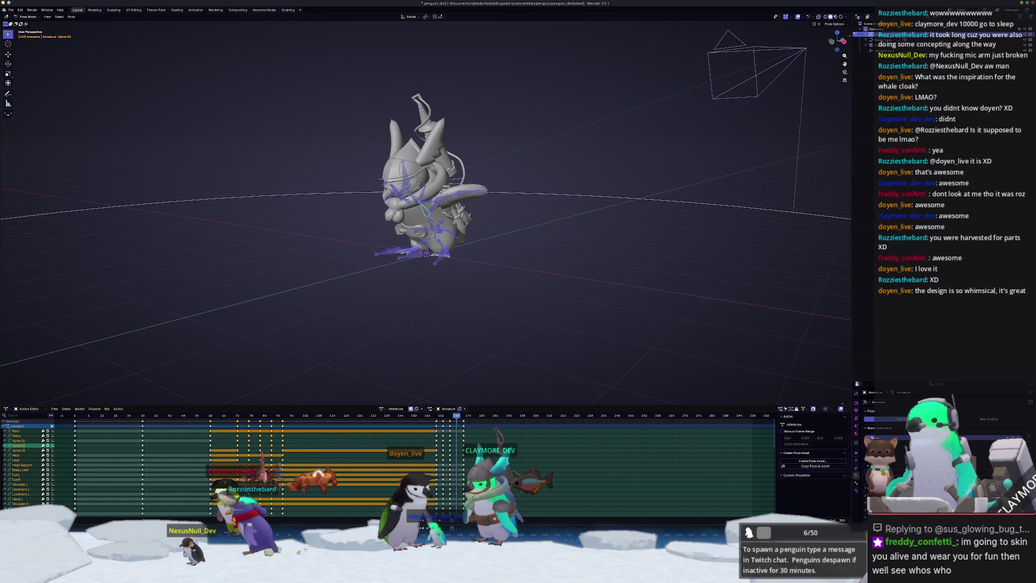
key(g)
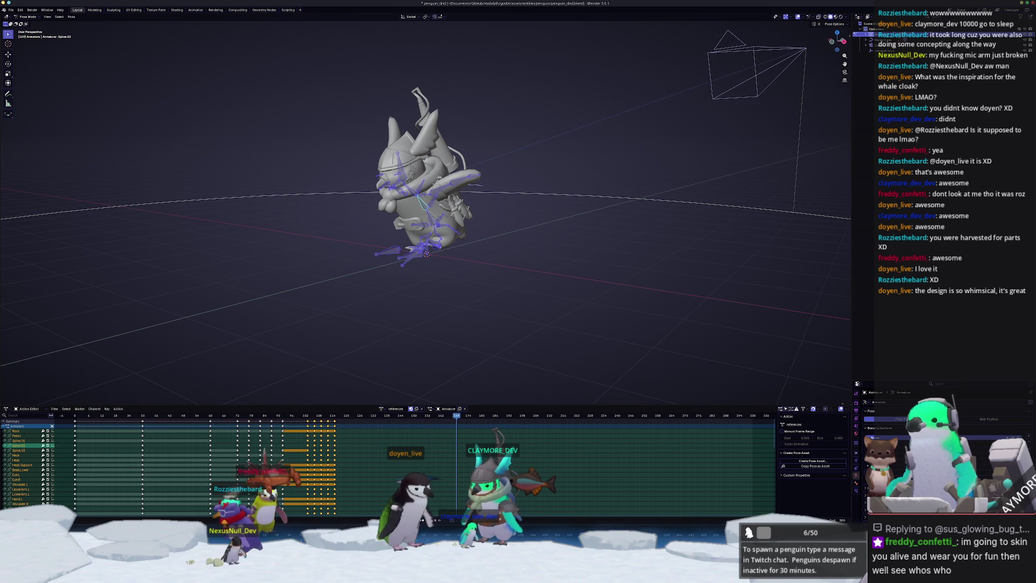
key(space)
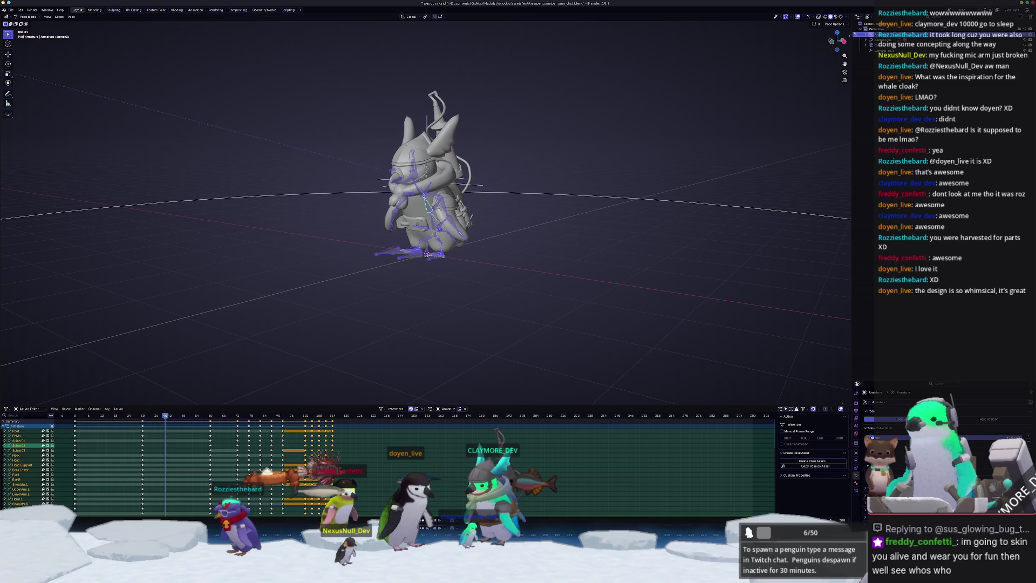
Move the held keyframes to frames 30–72, undo it, and replay up to frame 119
key(space)
key(ctrl+z)
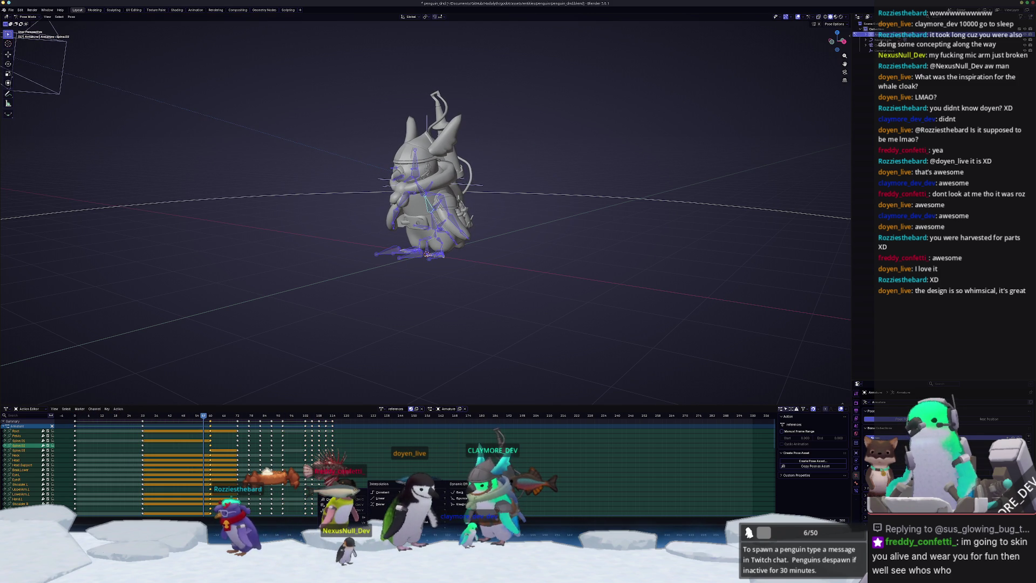
key(space)
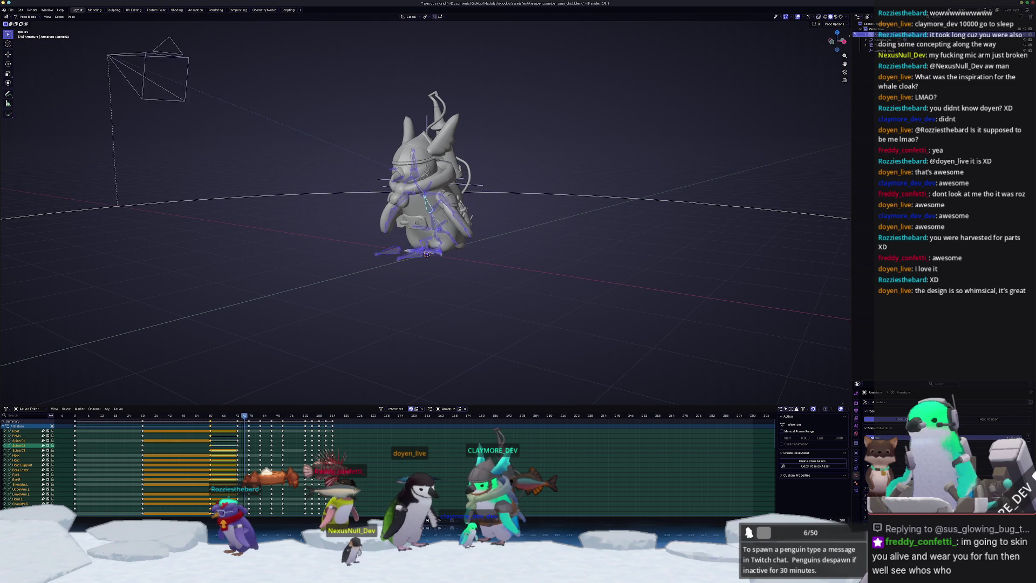
key(space)
key(ctrl+shift+z)
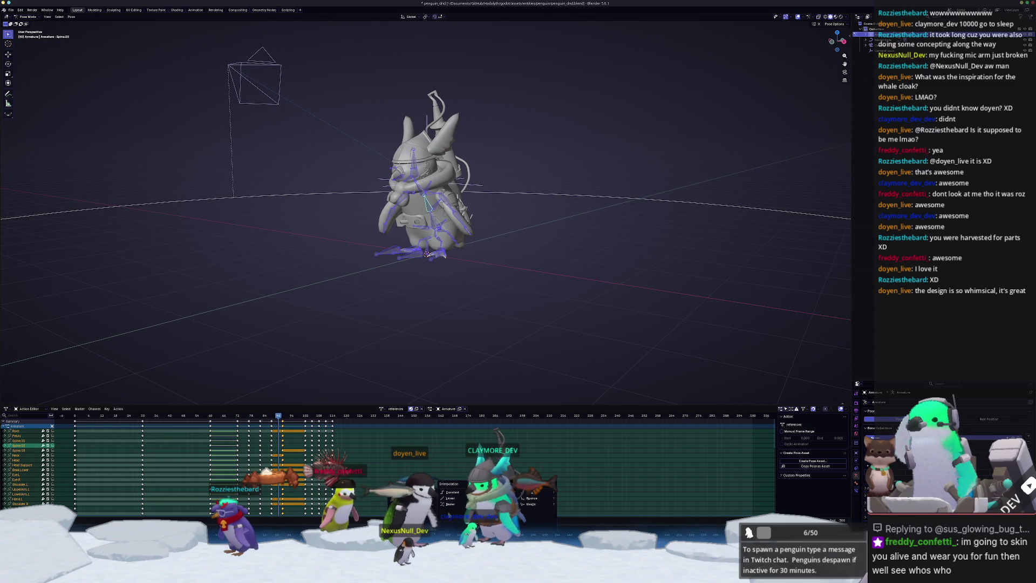
click(453, 493)
key(space)
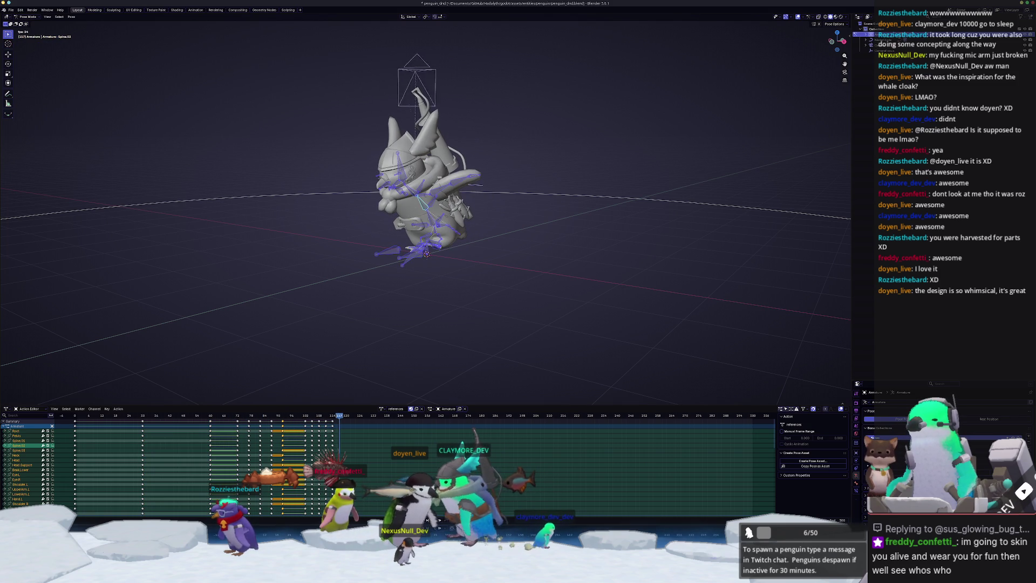
Select the keyframes after frame 120, play past it, save the file, and view through the camera
key(ctrl+shift+z)
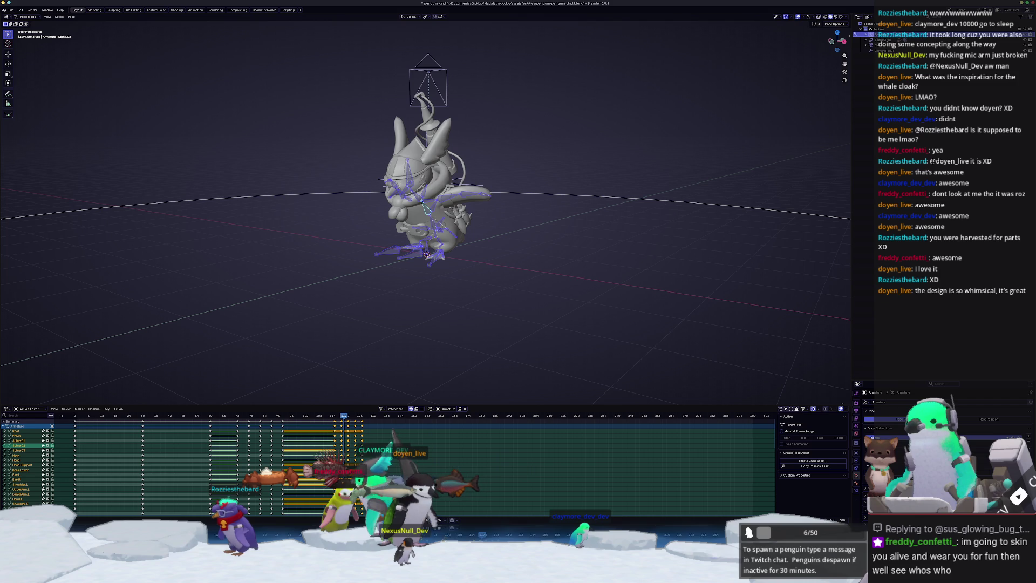
key(ctrl+z)
key(ctrl+z)
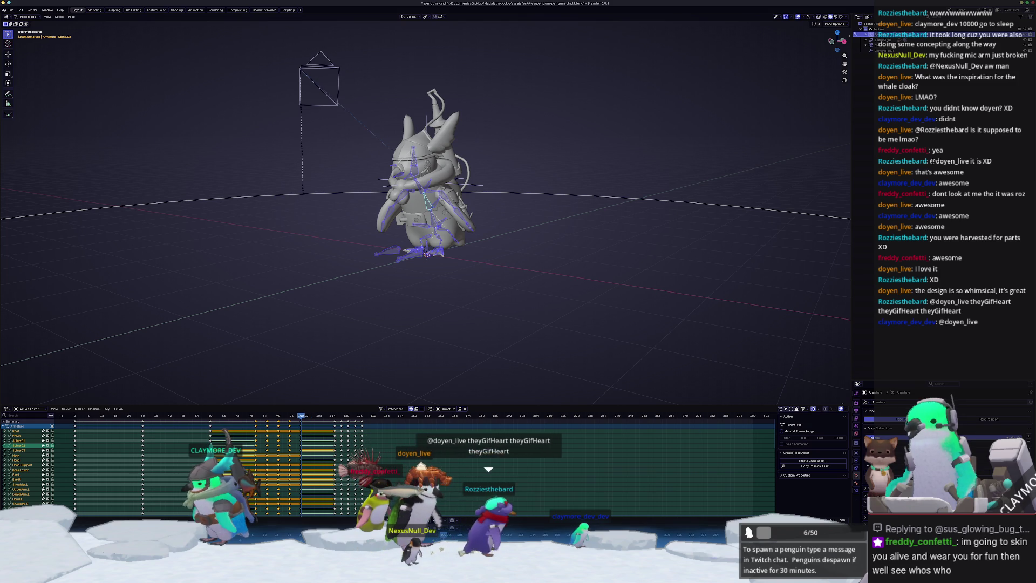
key(ctrl+v)
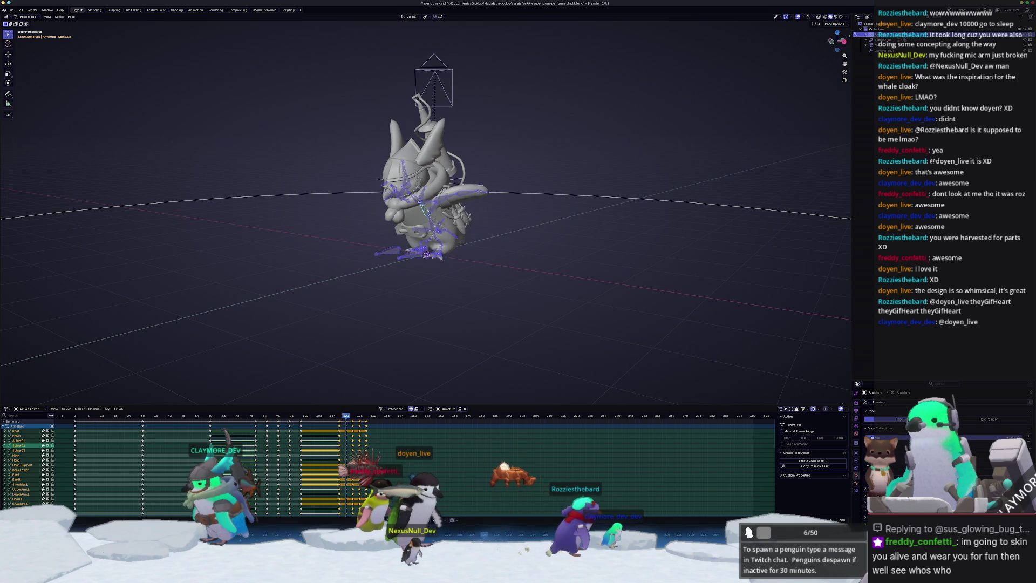
key(space)
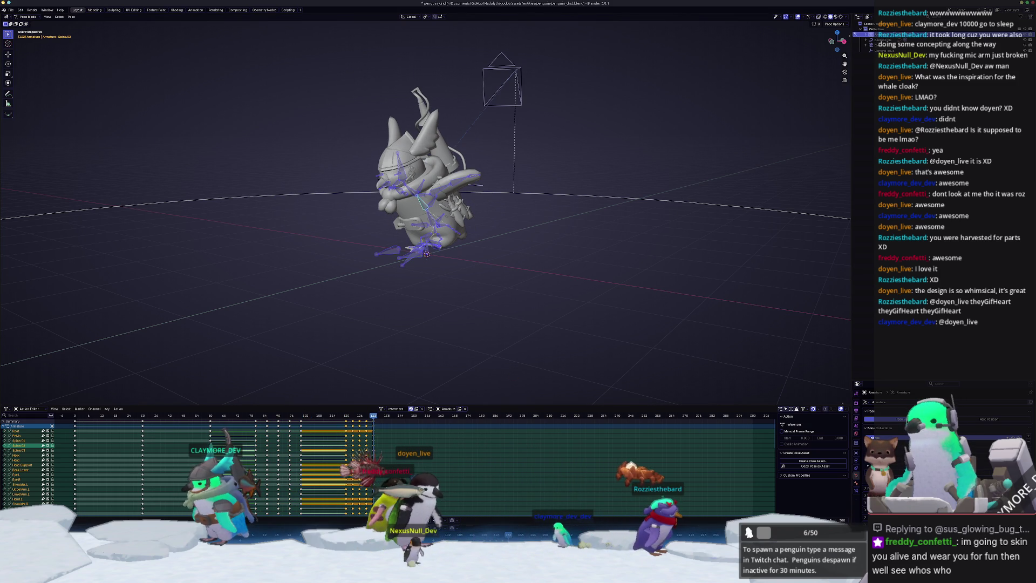
scroll(653, 335, down, 2)
key(ctrl+s)
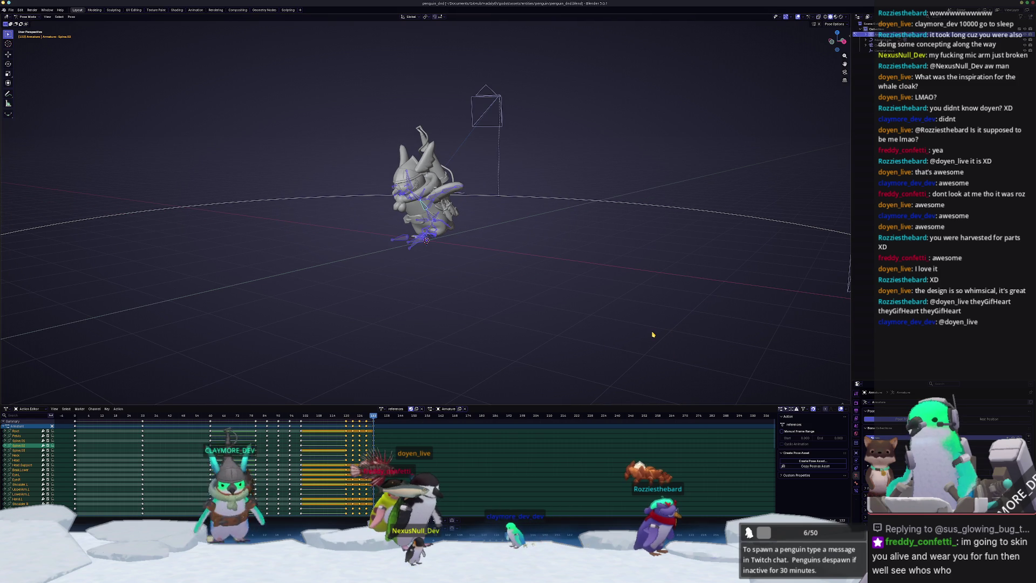
key(KP_0)
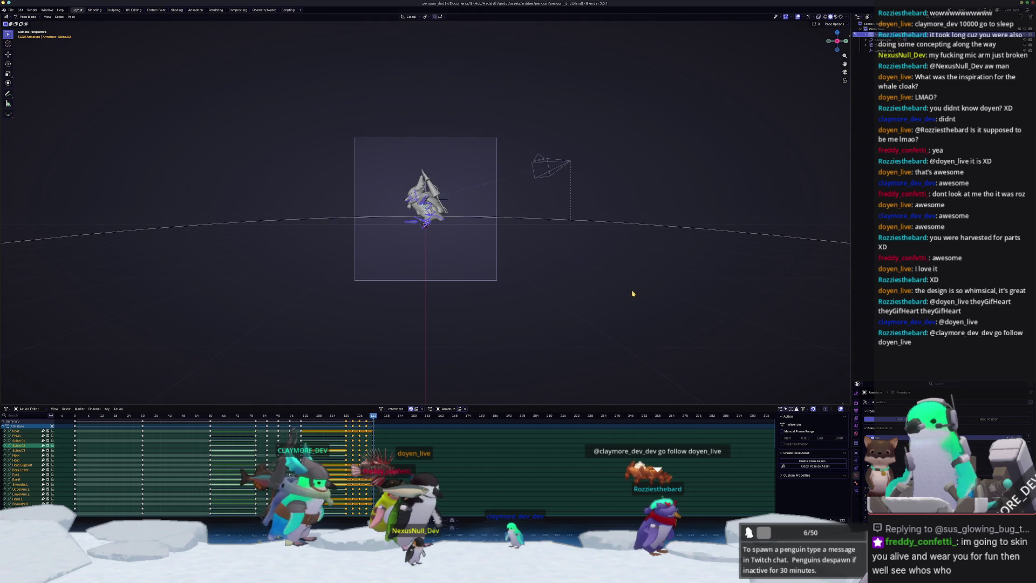
Select the camera and set its focal length to 80 mm, after trying 100 and 75
click(445, 280)
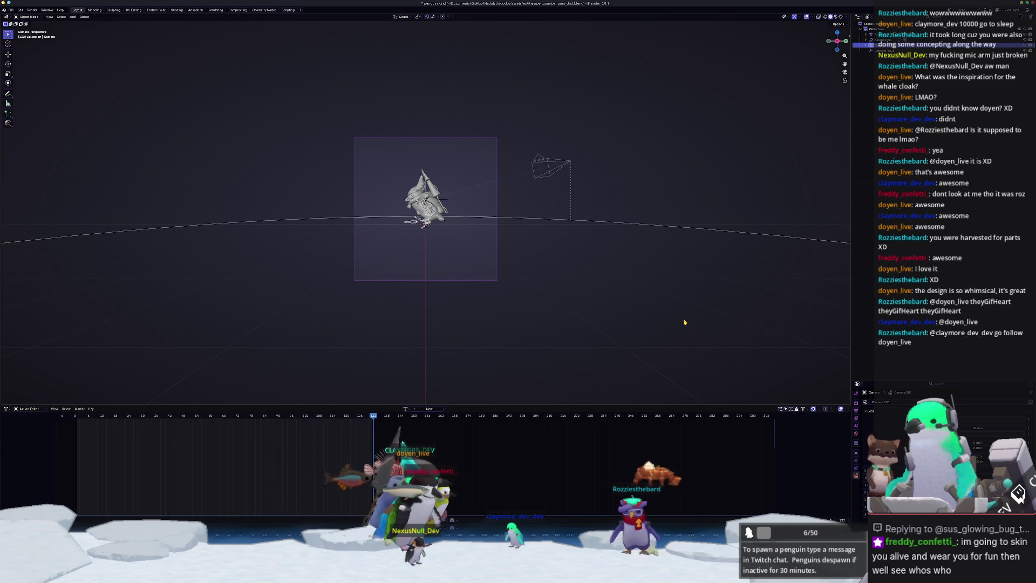
scroll(683, 318, up, 3)
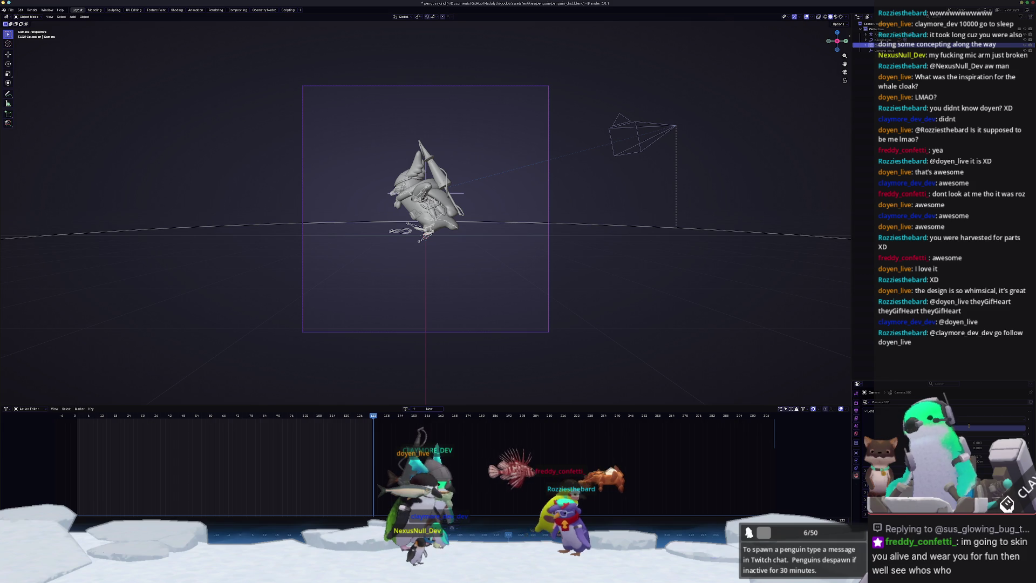
text(100)
key(Return)
drag(993, 428, 971, 428)
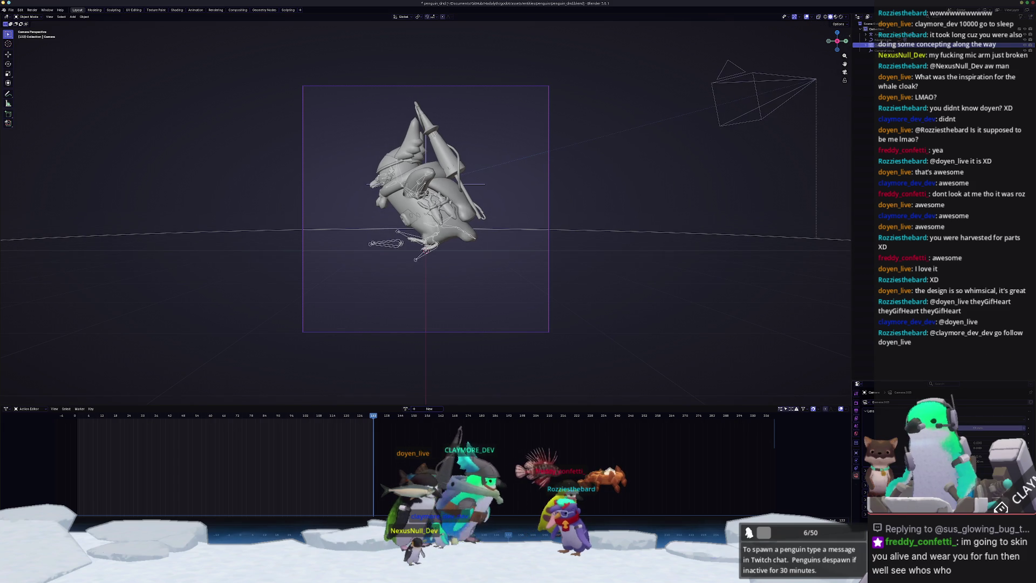
text(80)
key(Return)
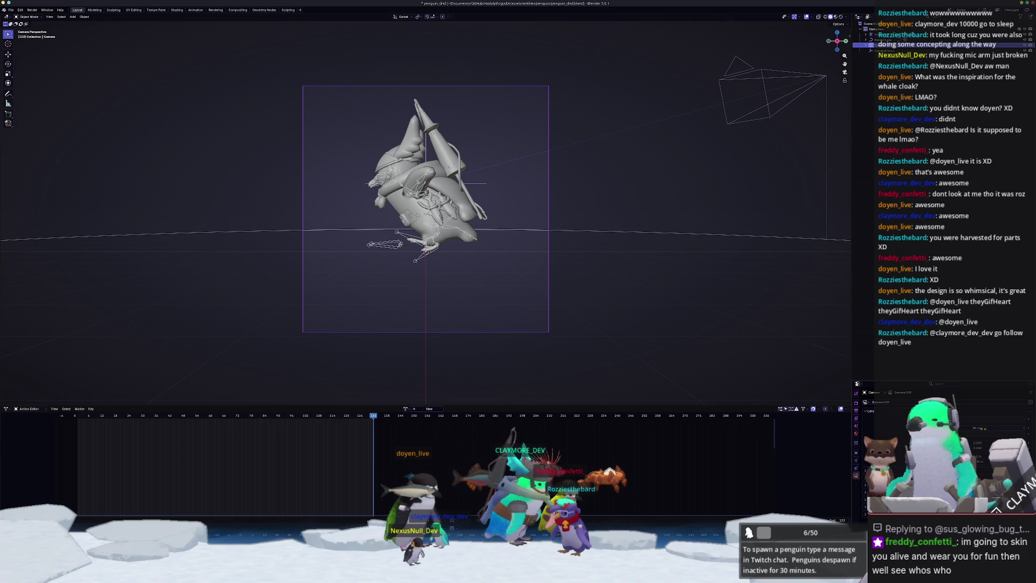
Raise the camera about 0.26 m along Z to reframe the penguin knight
key(g)
key(z)
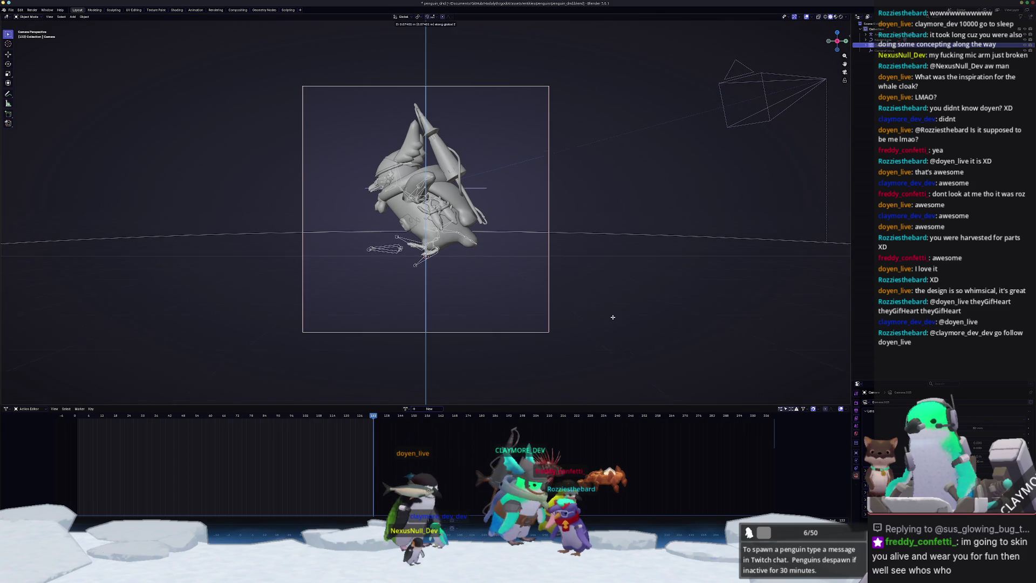
click(613, 317)
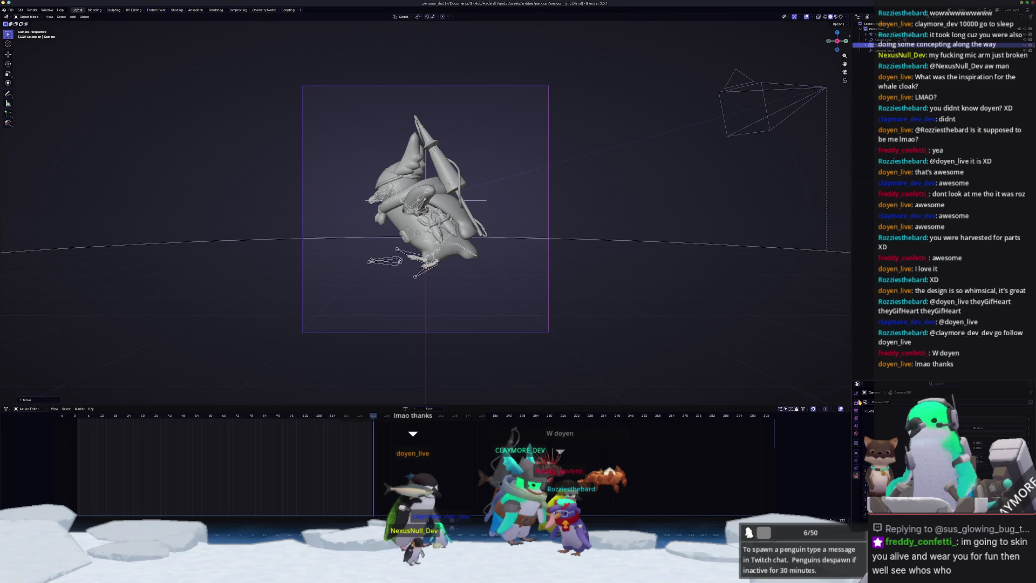
Start rendering the full penguin animation from the Rendering workspace's Render menu
click(218, 11)
click(46, 22)
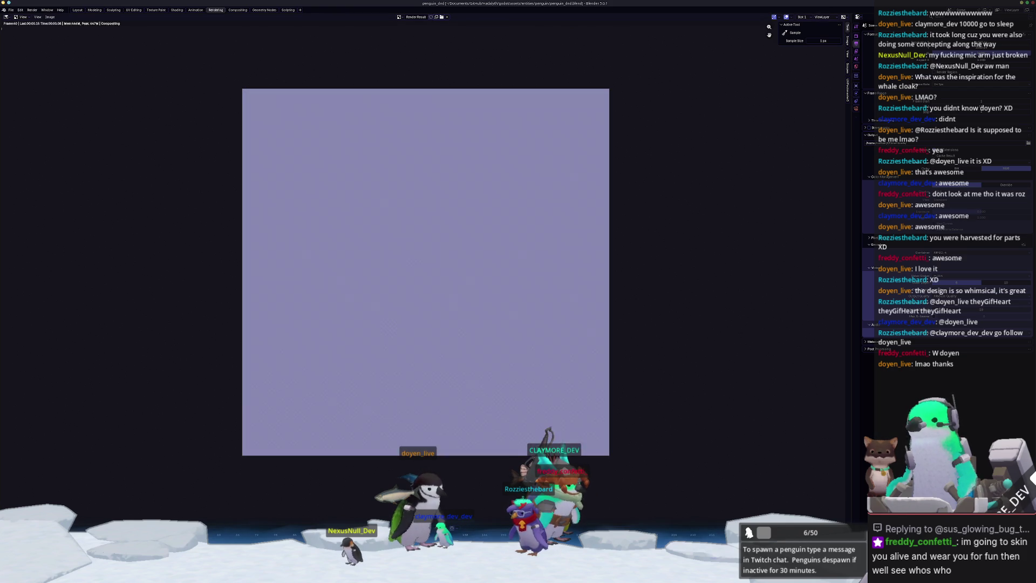
click(77, 10)
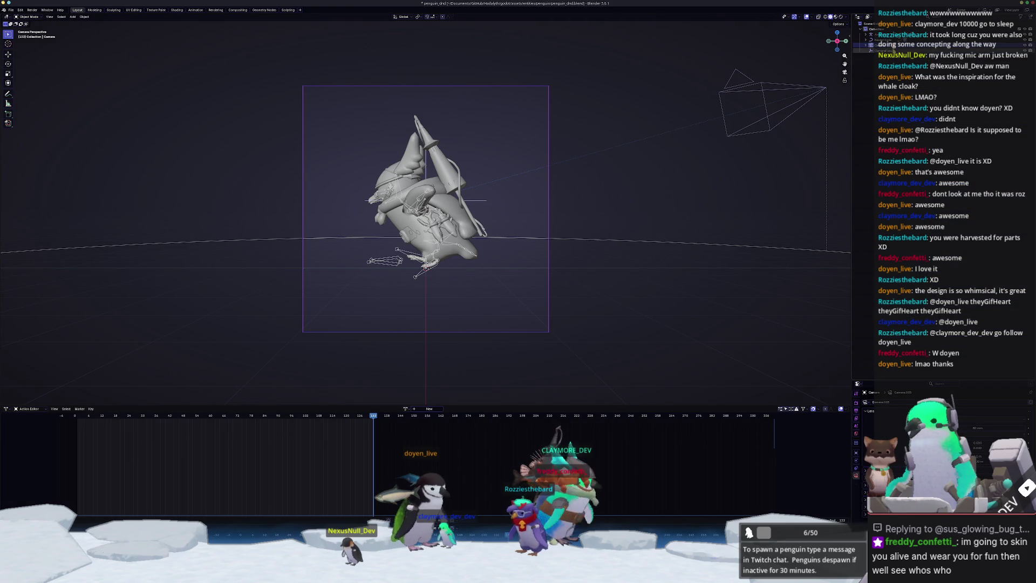
Play back the animation through the scene camera and check the render's progress
mouse_move(649, 213)
middle_down()
mouse_move(678, 224)
mouse_move(621, 221)
middle_up()
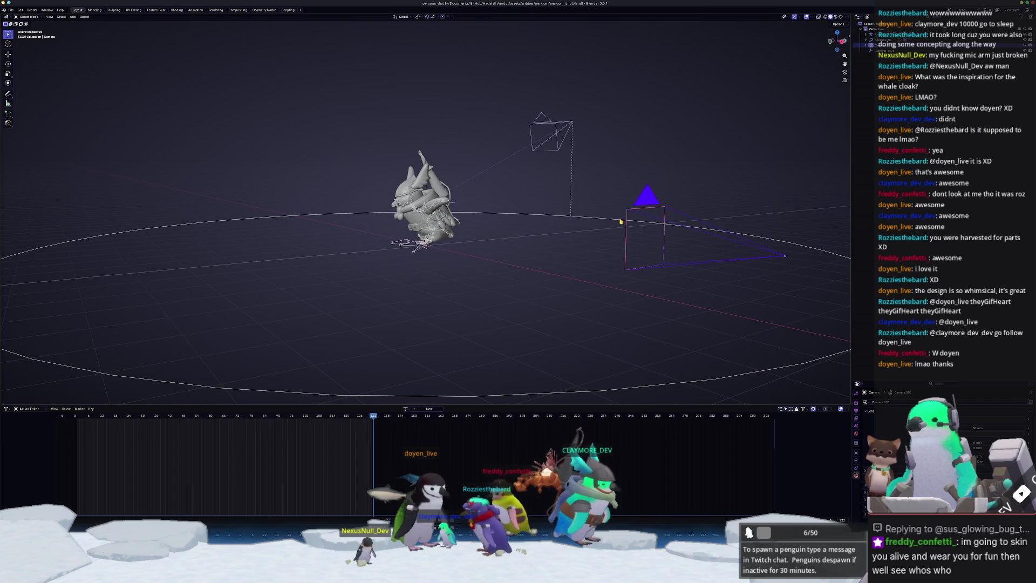
key(space)
key(KP_0)
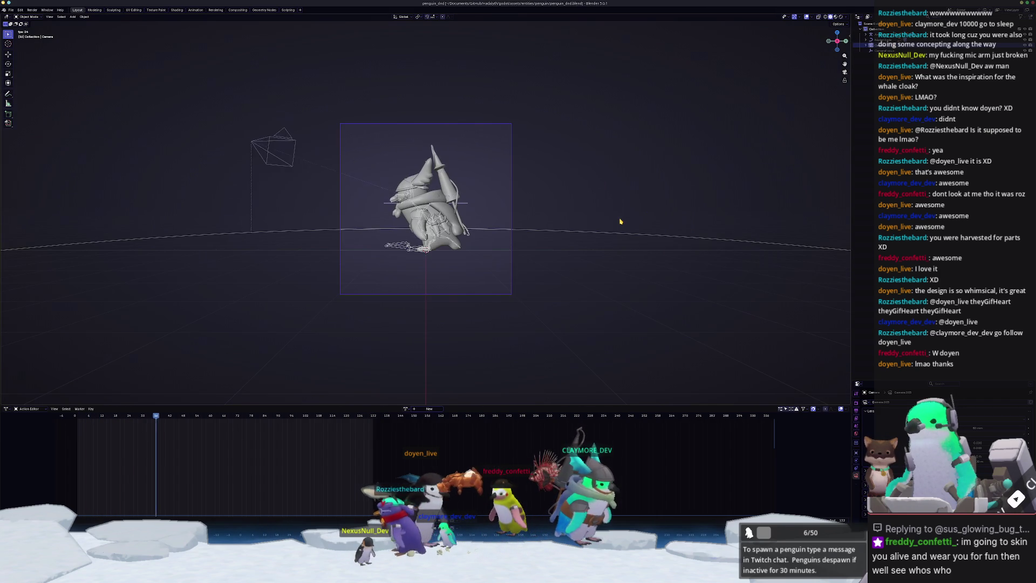
key(space)
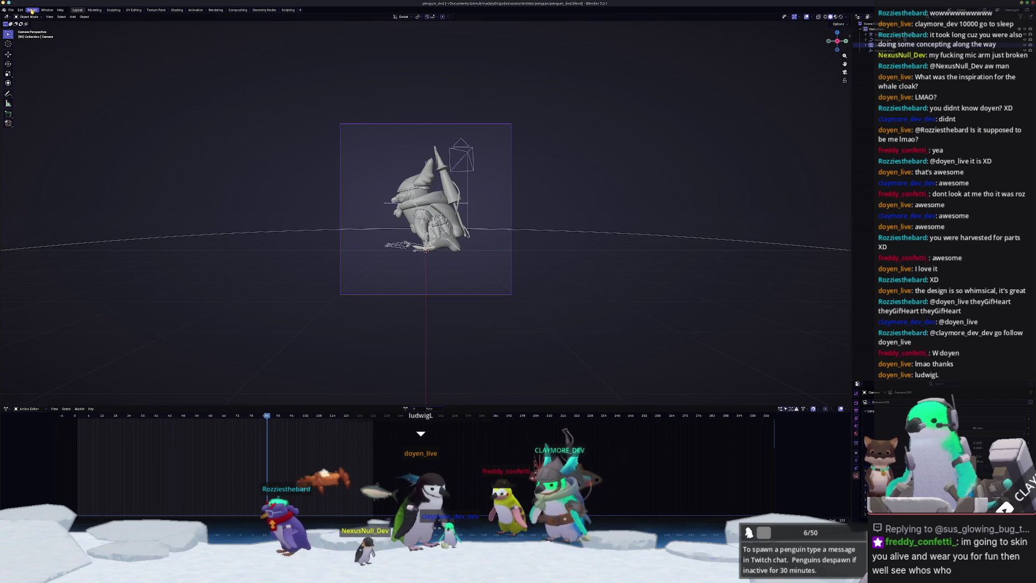
click(216, 10)
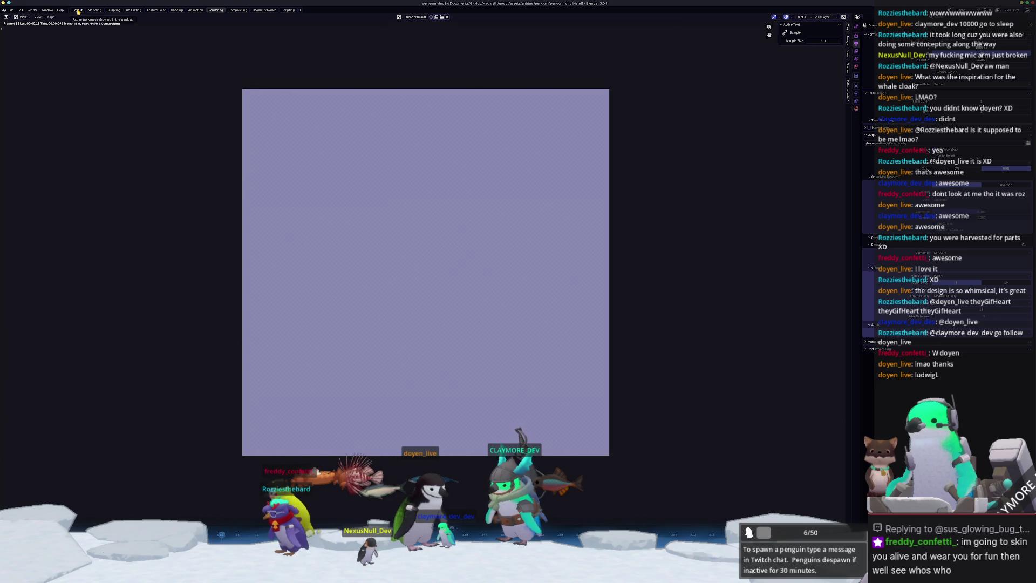
click(78, 10)
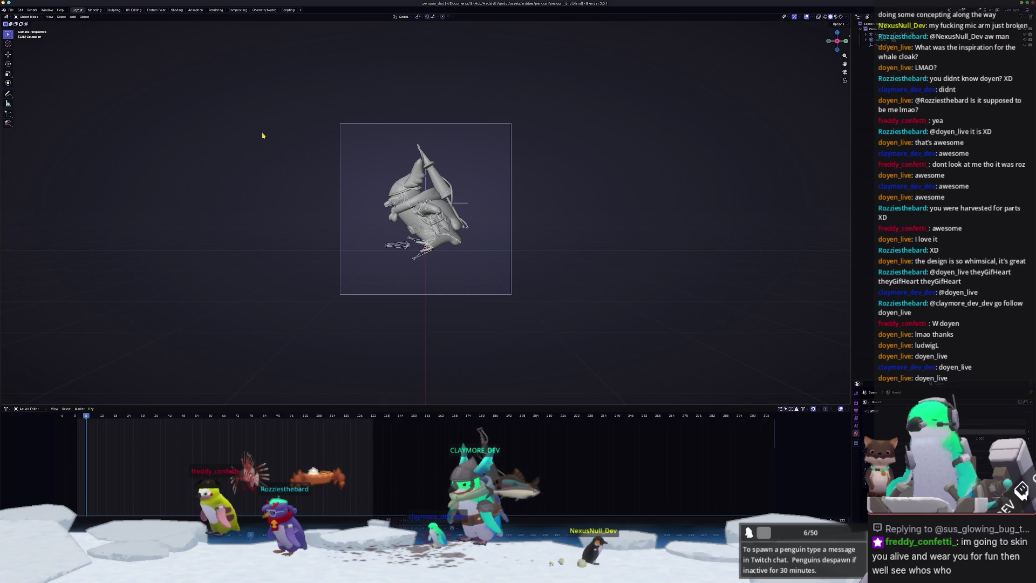
Render the penguin with F12, then bring up the Dolphin file manager to find the output
key(F12)
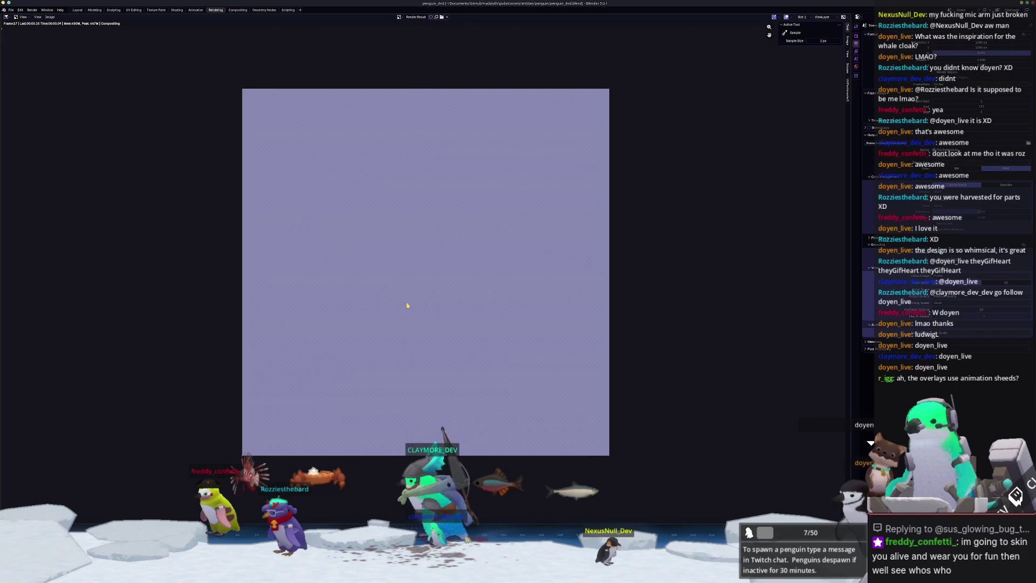
key(F12)
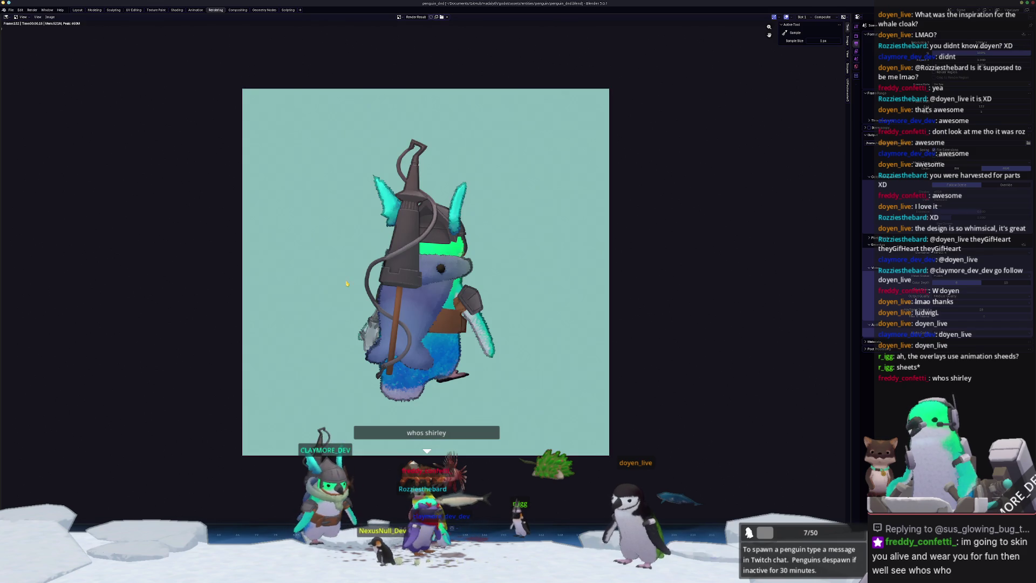
key(alt+Tab)
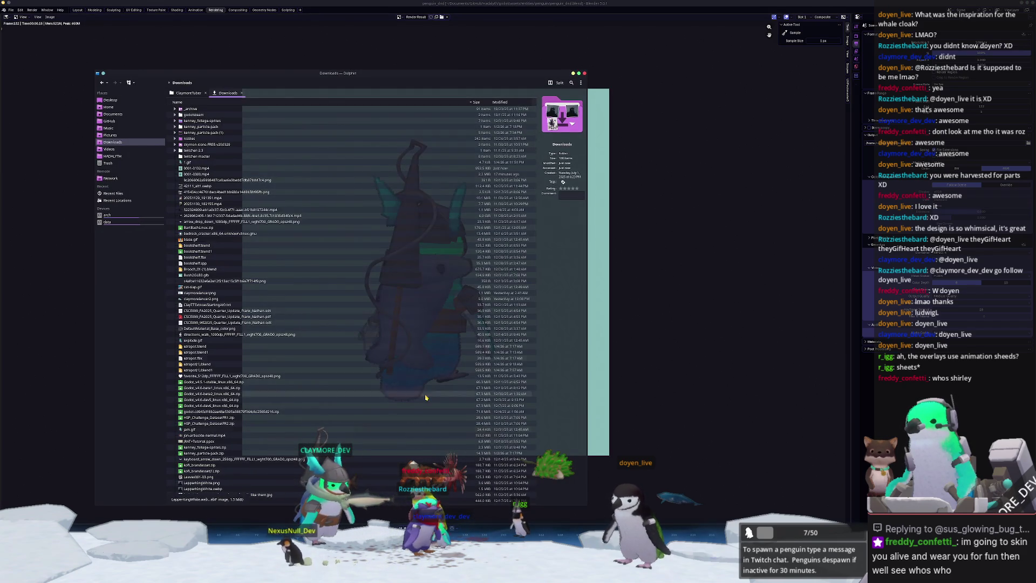
Play 0001-0132.mp4, close the player and Dolphin, and return to Blender's Layout view
double_click(225, 169)
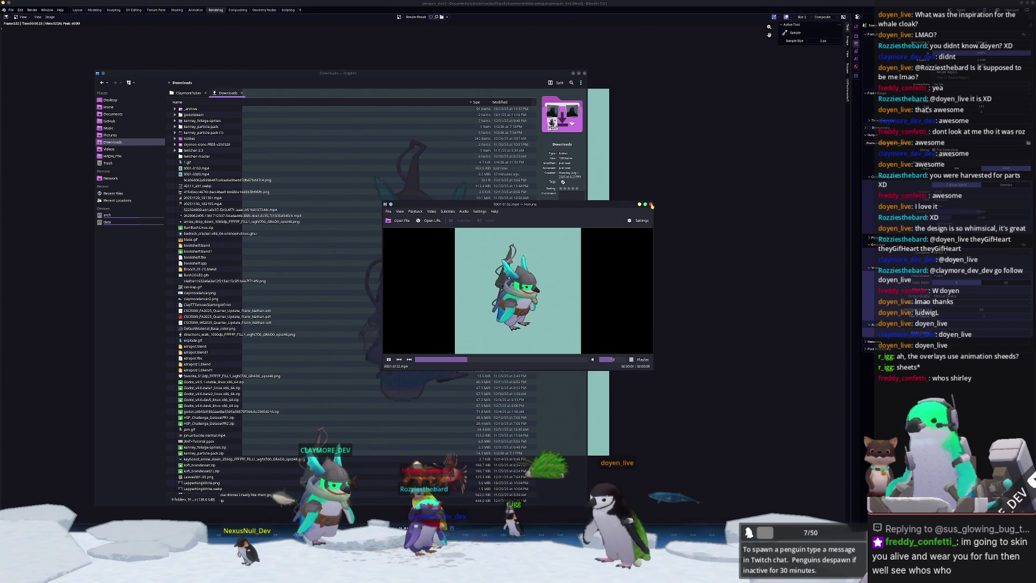
click(675, 204)
click(77, 10)
middle_drag(488, 264, 548, 287)
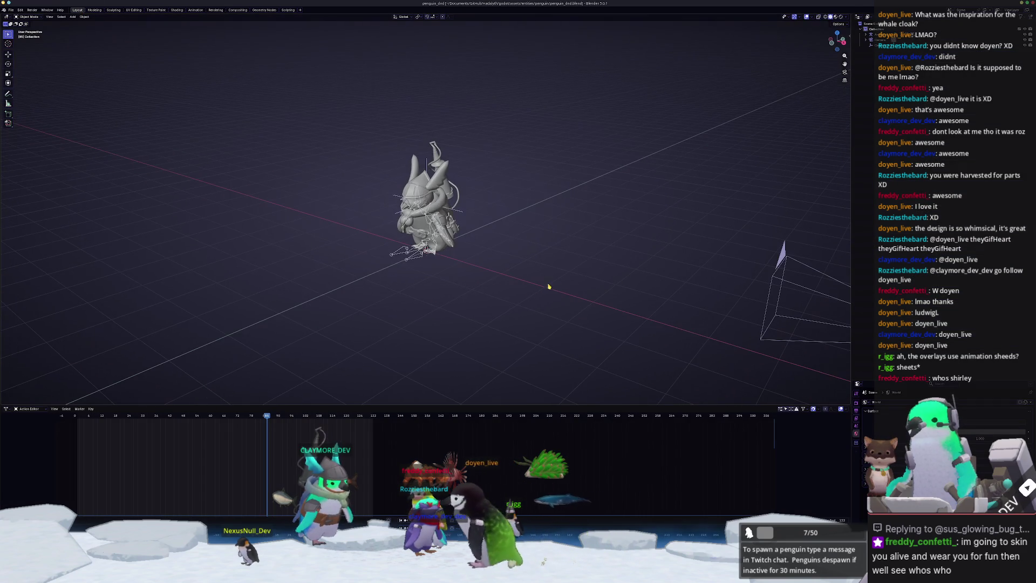
Select the scene Camera, then switch the Outliner to Blender File and expand Cameras
click(866, 41)
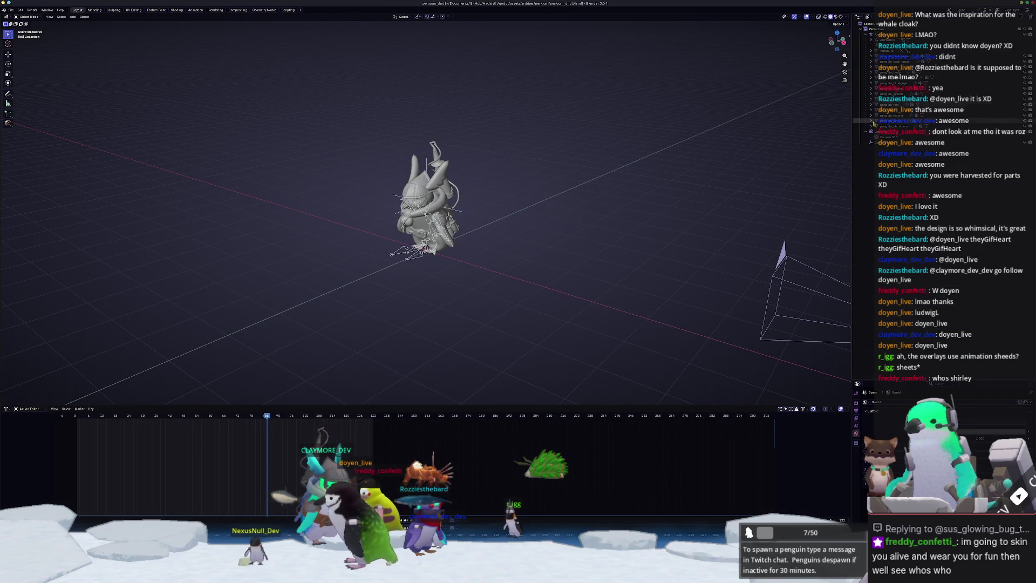
click(862, 136)
scroll(695, 202, down, 3)
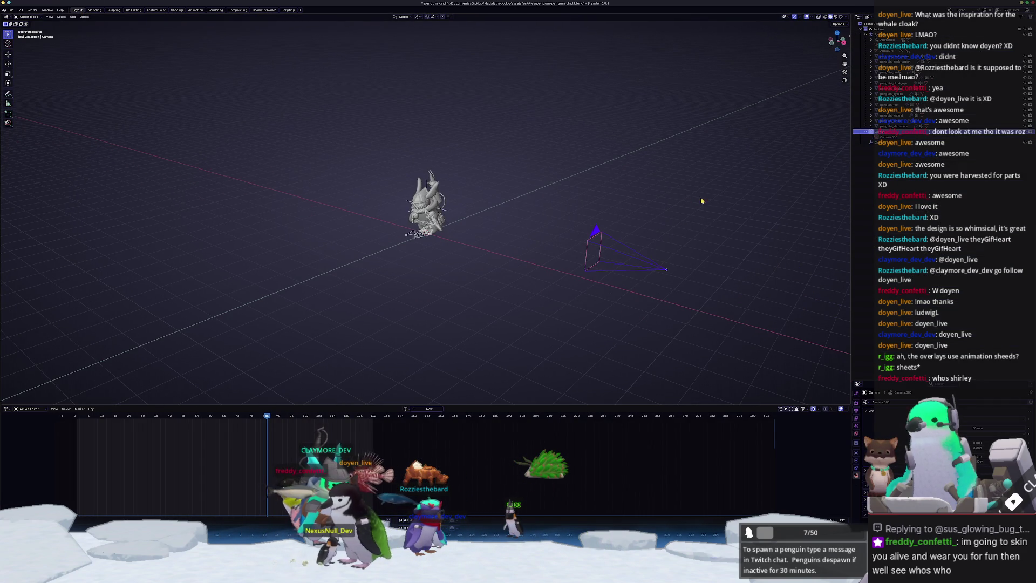
click(860, 23)
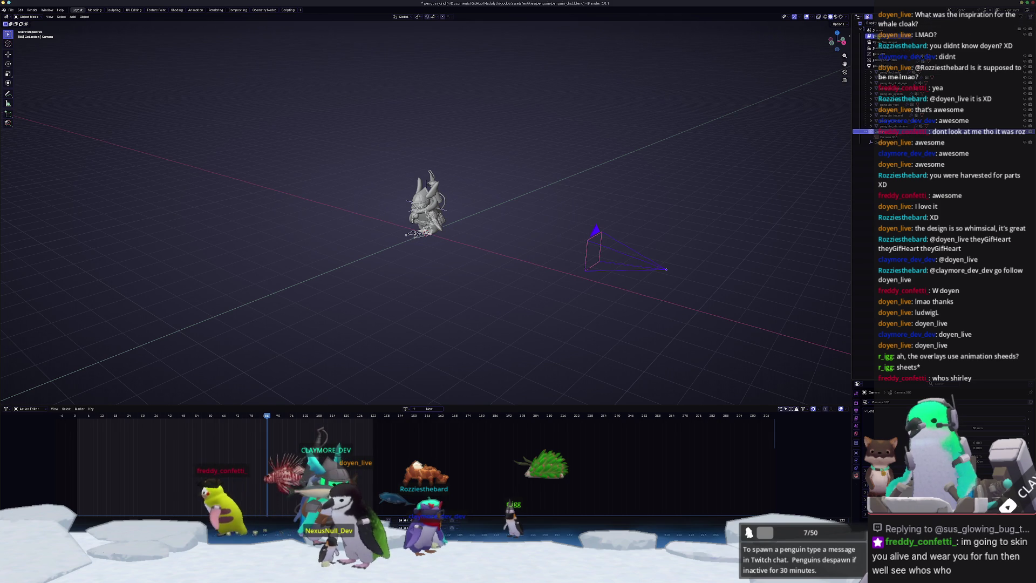
click(877, 47)
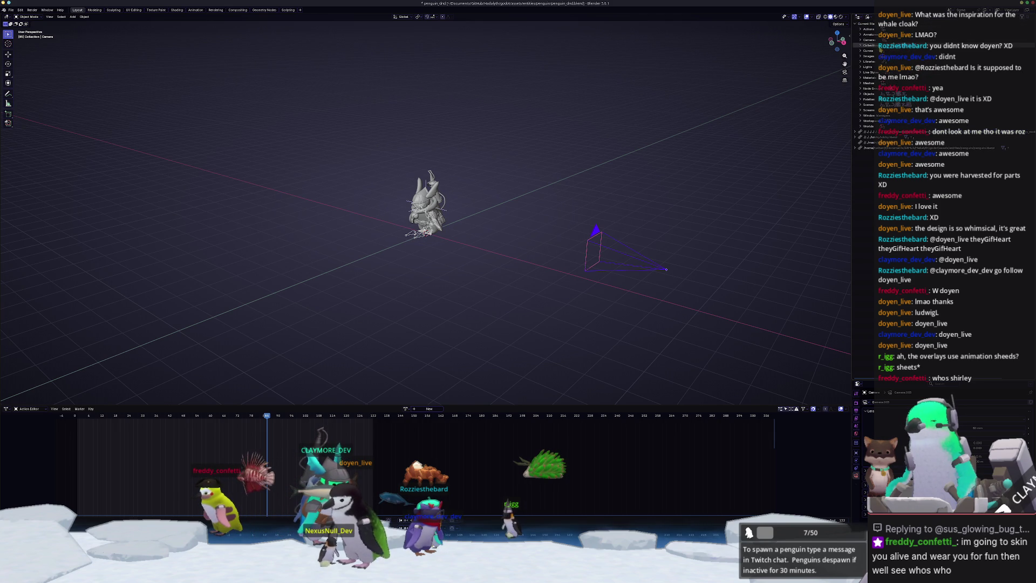
click(860, 40)
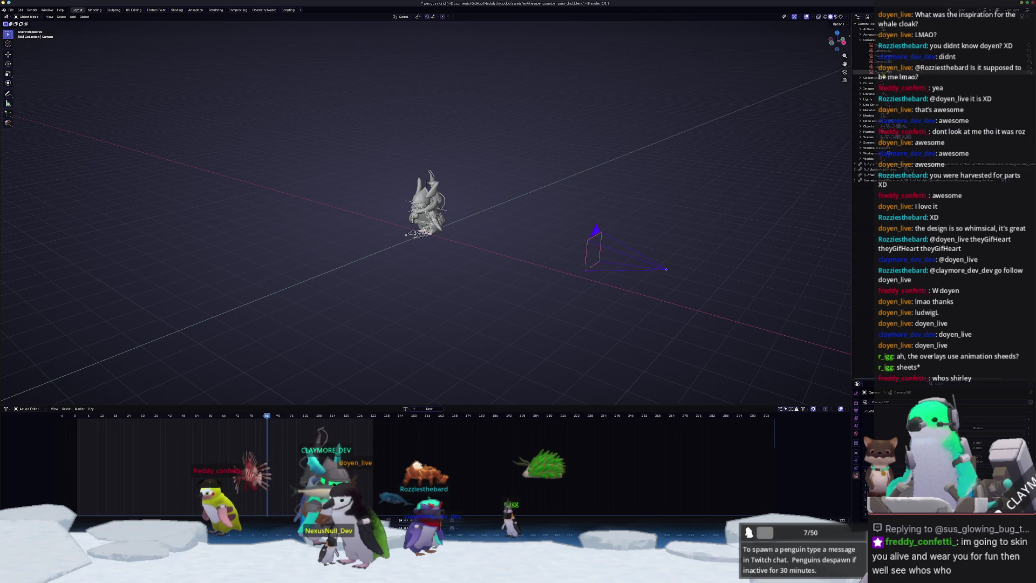
Delete the extra camera data blocks, then view through the scene camera and re-render
click(882, 66)
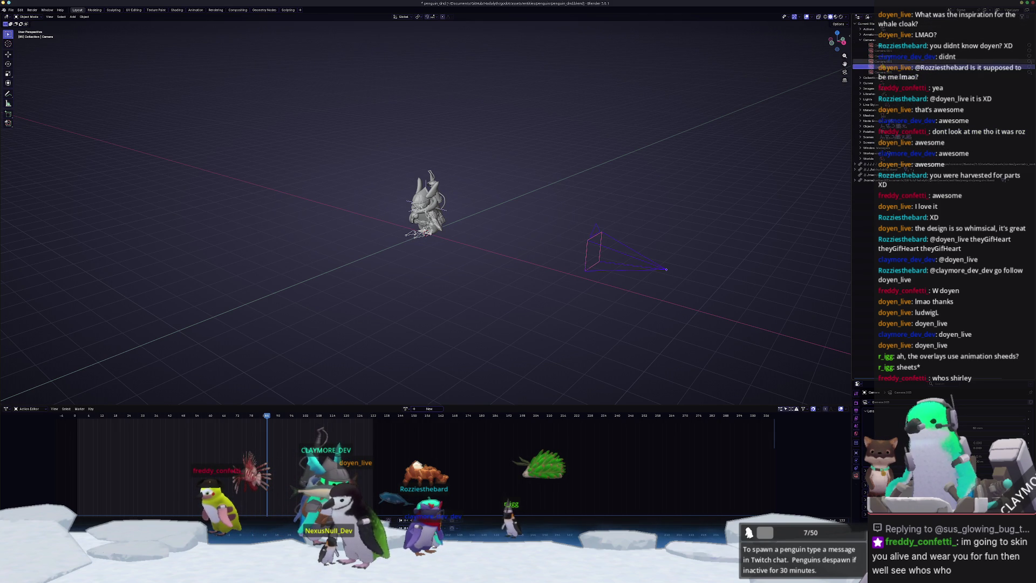
click(885, 46)
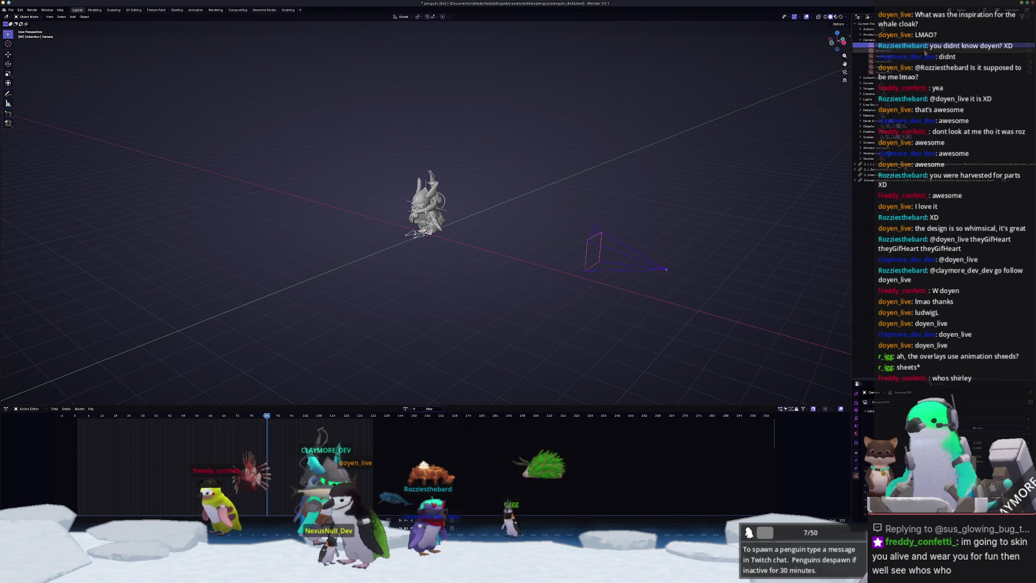
right_click(868, 73)
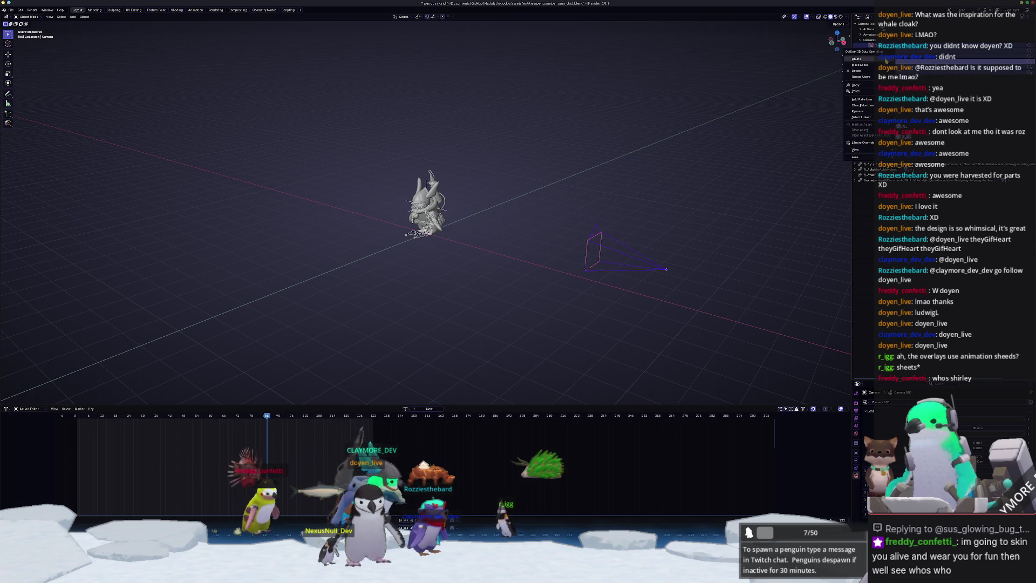
click(867, 72)
middle_drag(597, 209, 618, 208)
click(872, 67)
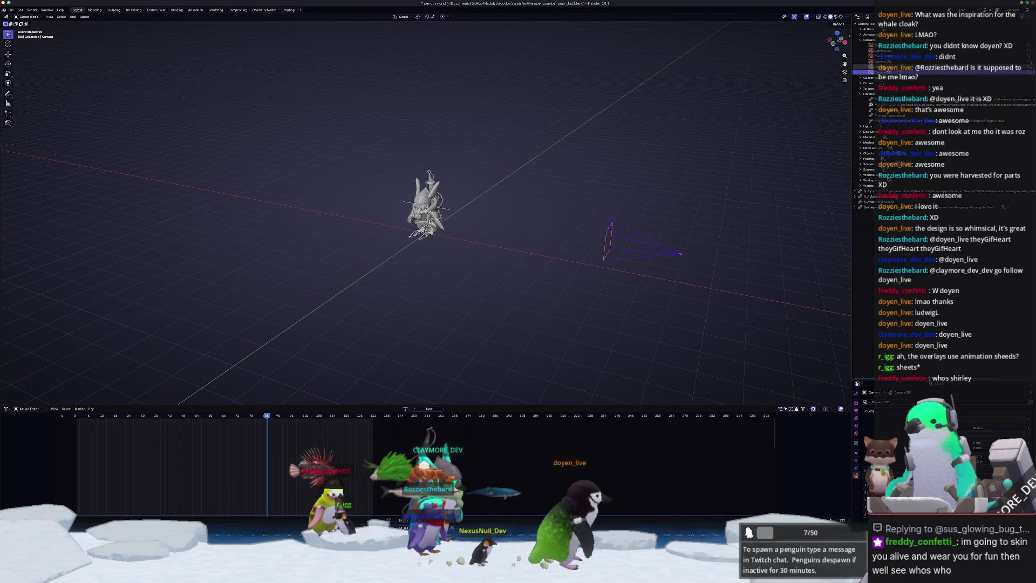
key(Delete)
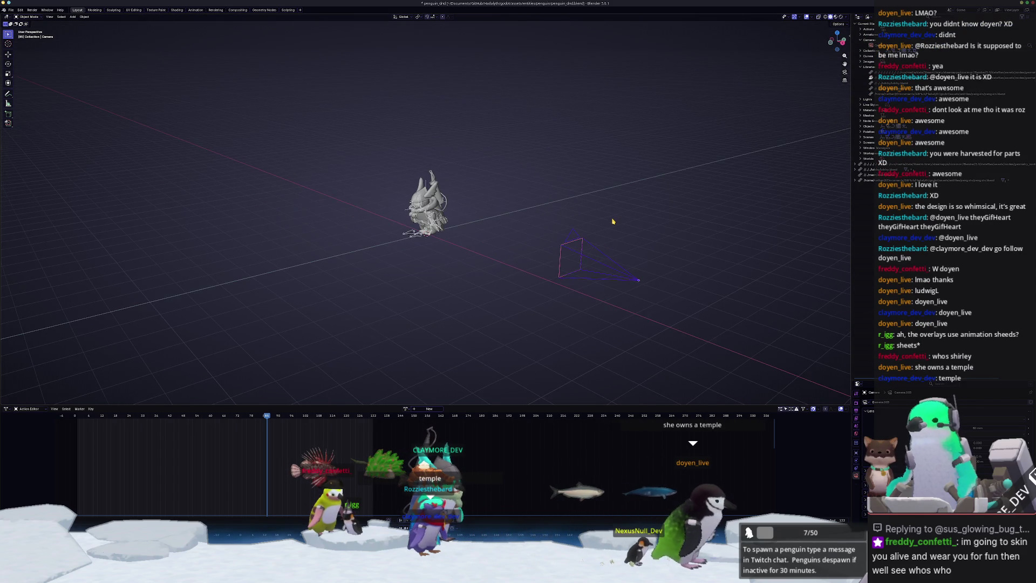
key(KP_0)
key(F12)
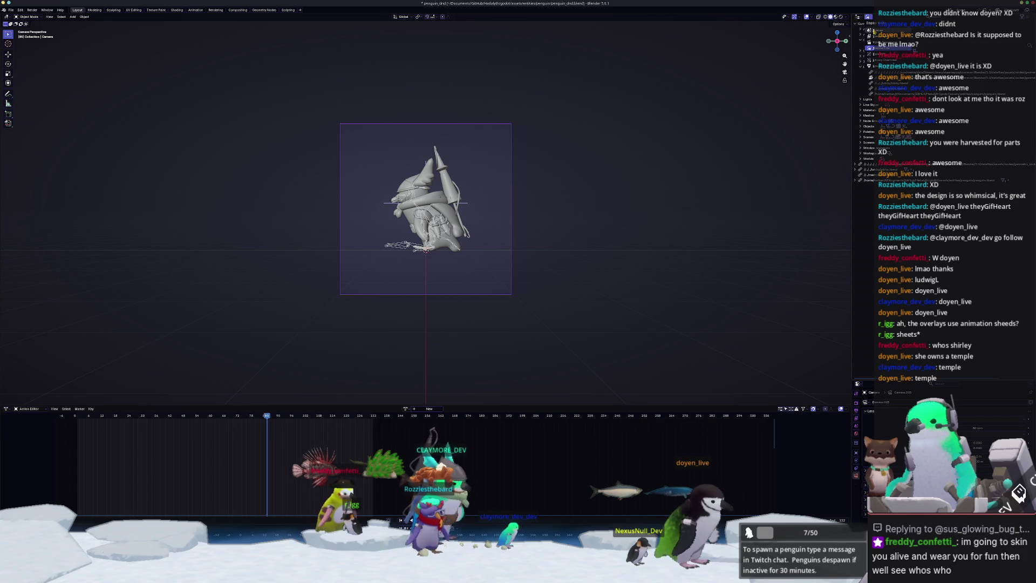
Save the file with Ctrl+S and try rendering the image again
click(876, 47)
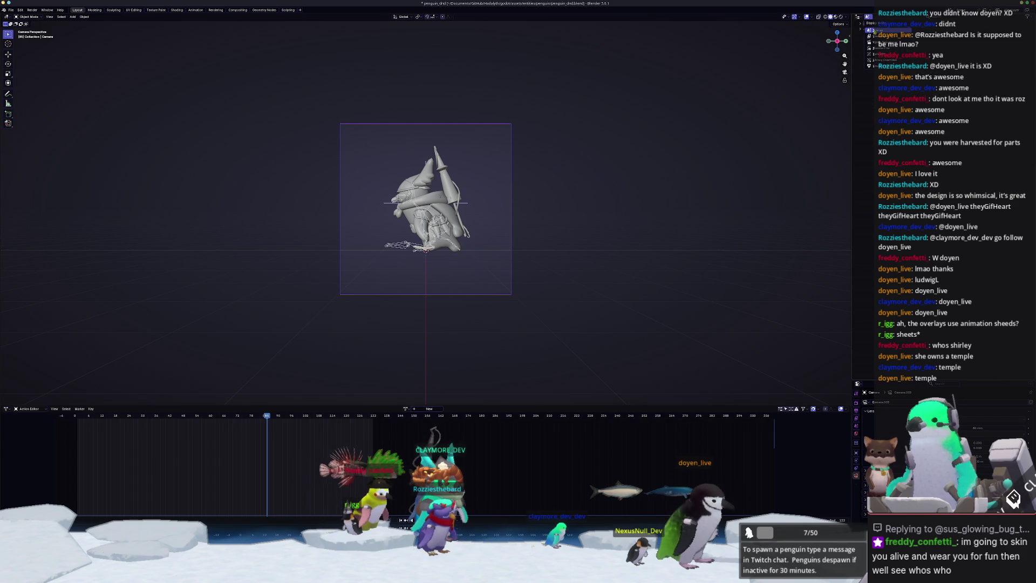
click(877, 35)
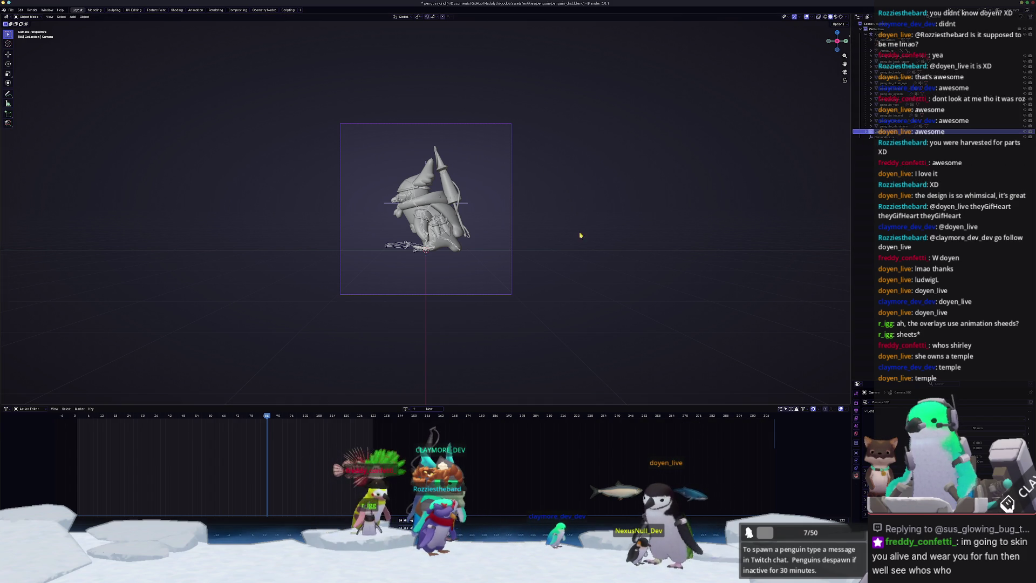
key(KP_0)
middle_drag(677, 255, 672, 233)
key(ctrl+s)
key(F12)
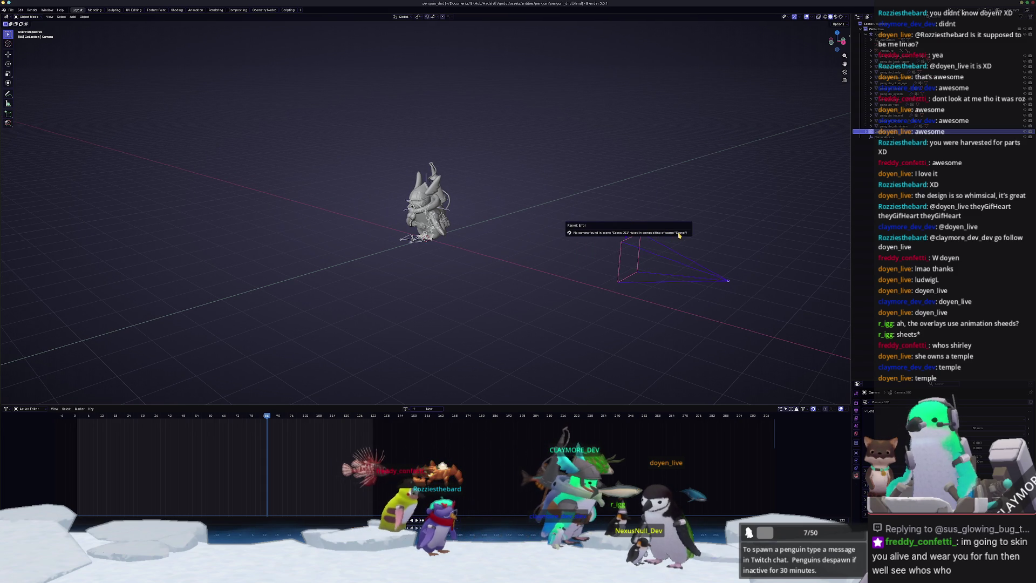
Add a new camera, clear its rotation, turn it sideways toward the penguin, and render through it
key(shift+a)
click(592, 255)
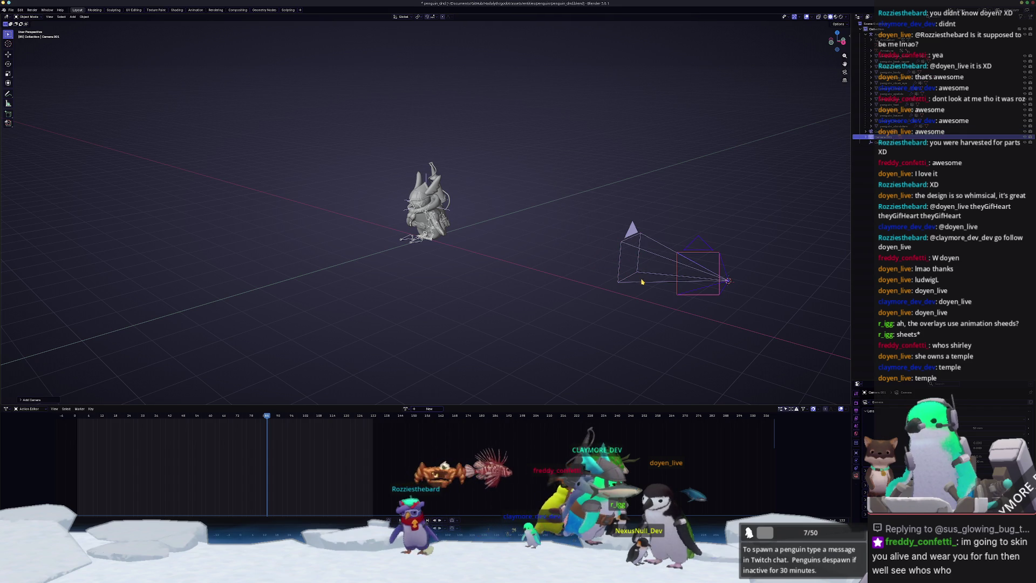
key(alt+r)
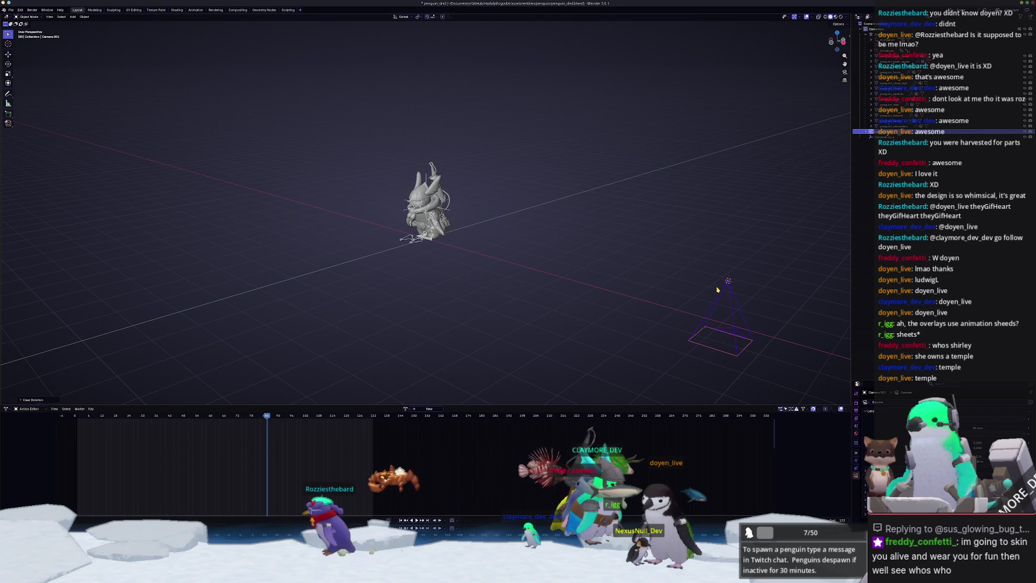
key(r)
click(731, 297)
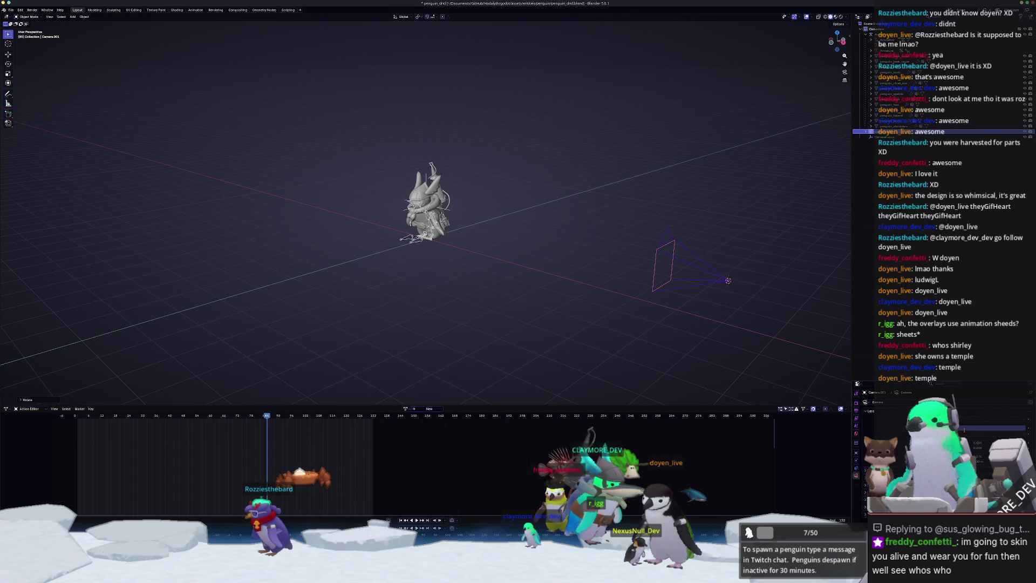
key(ctrl+KP_0)
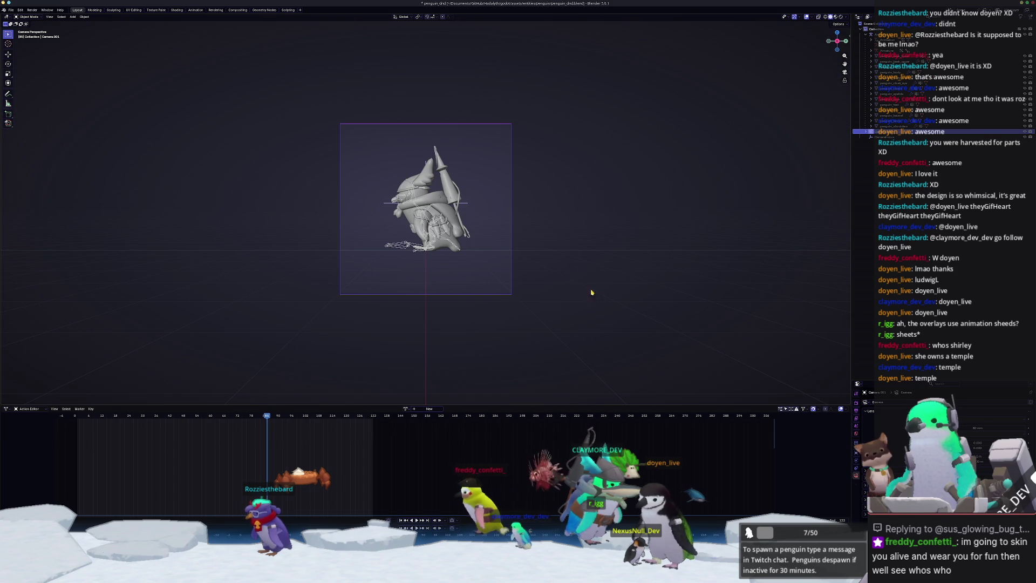
key(F12)
Inspect the Blender File data in the Outliner and try rendering once more
mouse_move(536, 254)
middle_down()
mouse_move(590, 270)
mouse_move(628, 227)
middle_up()
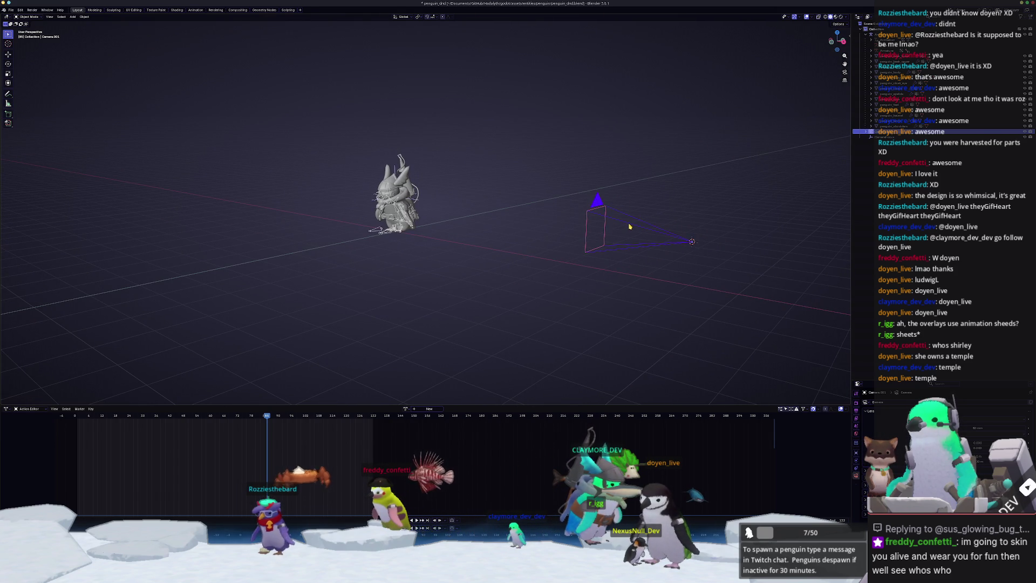
middle_drag(560, 192, 585, 201)
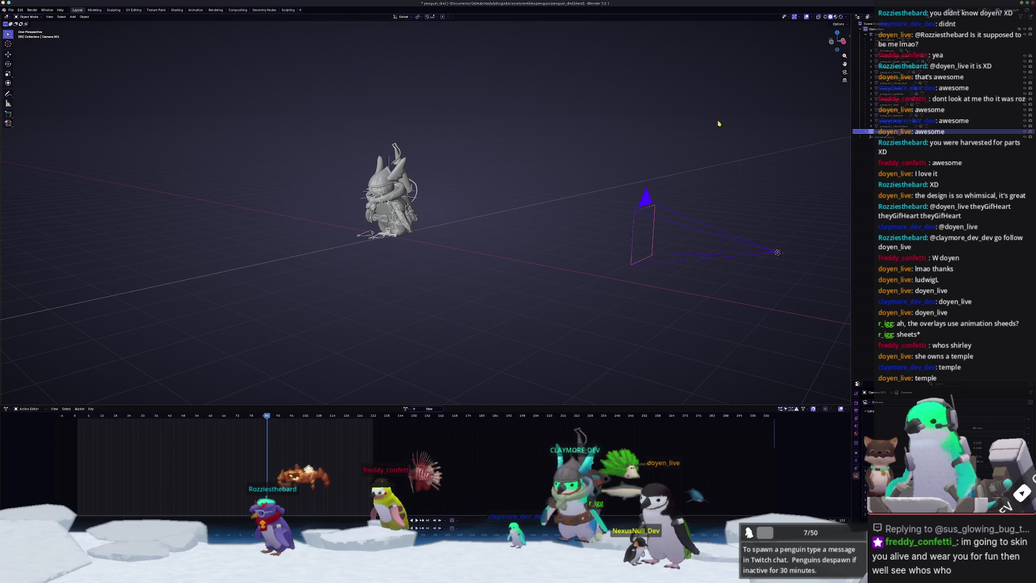
middle_drag(697, 123, 837, 41)
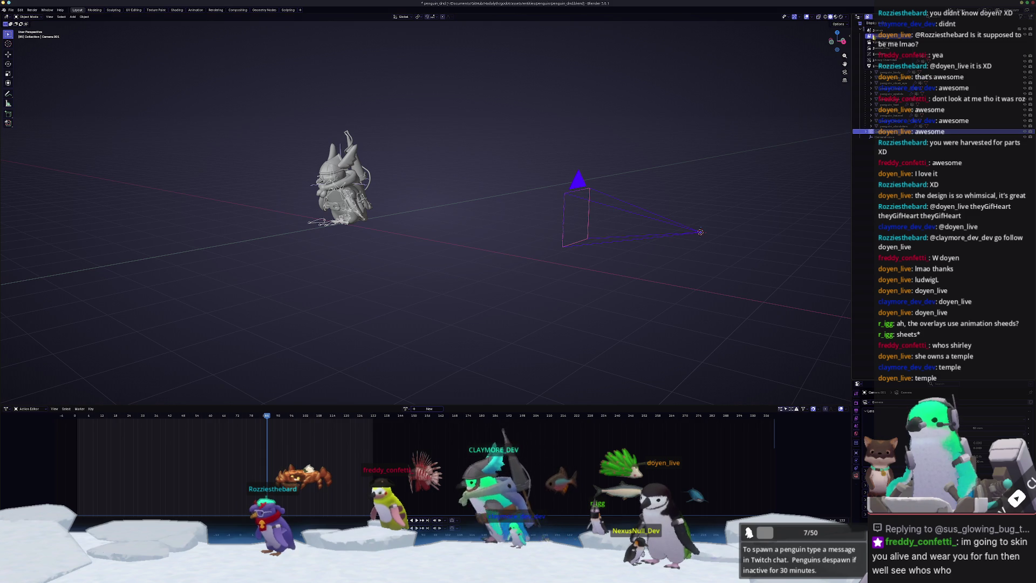
click(872, 48)
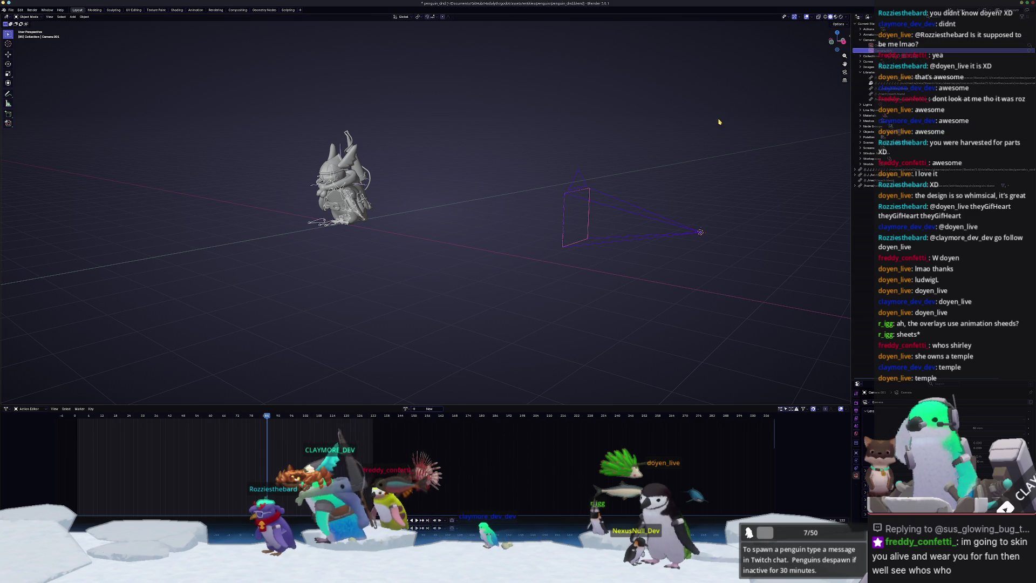
click(871, 46)
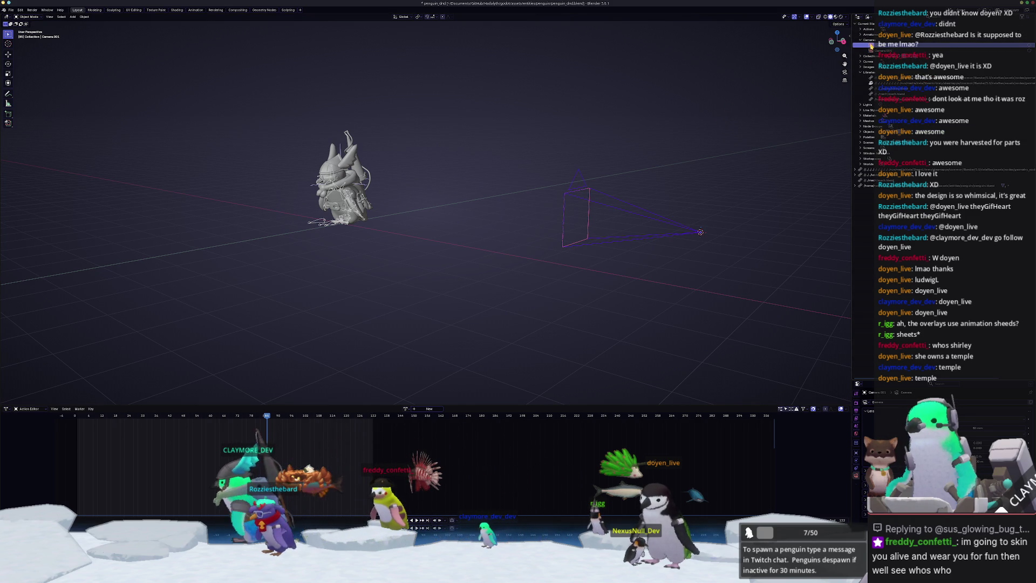
key(F12)
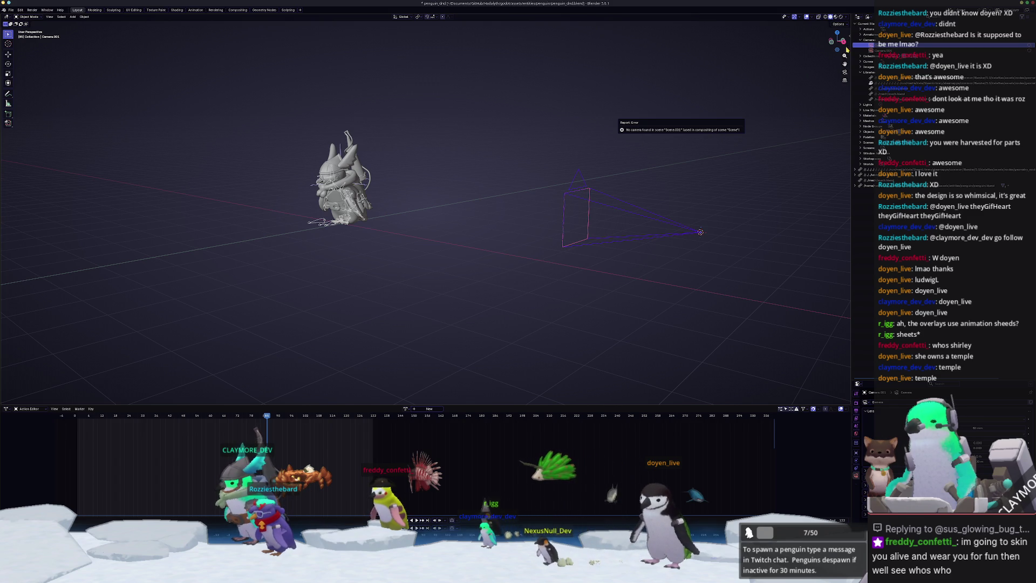
Compare the scenes in the Outliner, switching between the camera scene and the Bezier circle scene
click(861, 142)
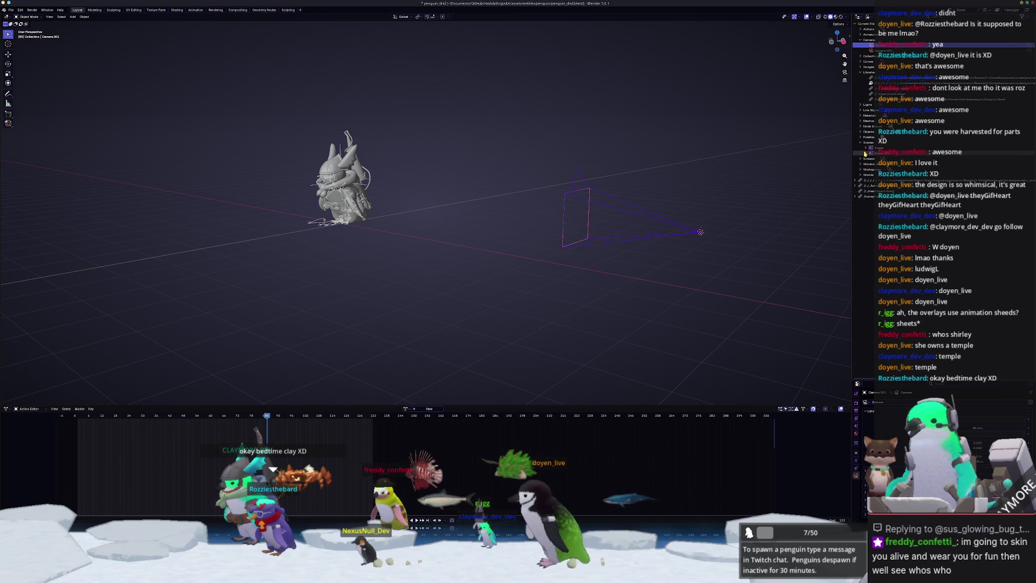
click(872, 152)
click(870, 147)
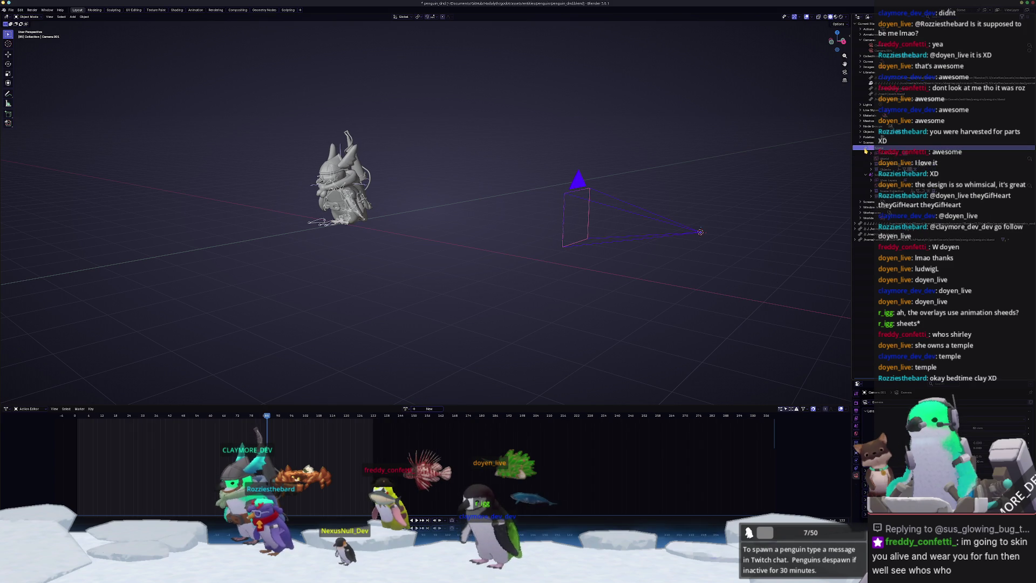
click(869, 174)
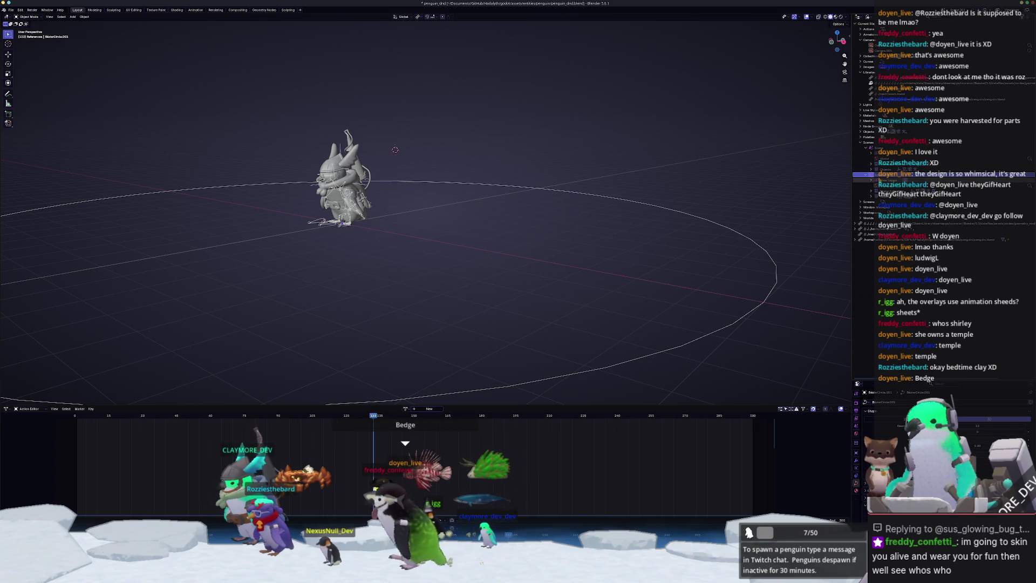
click(870, 148)
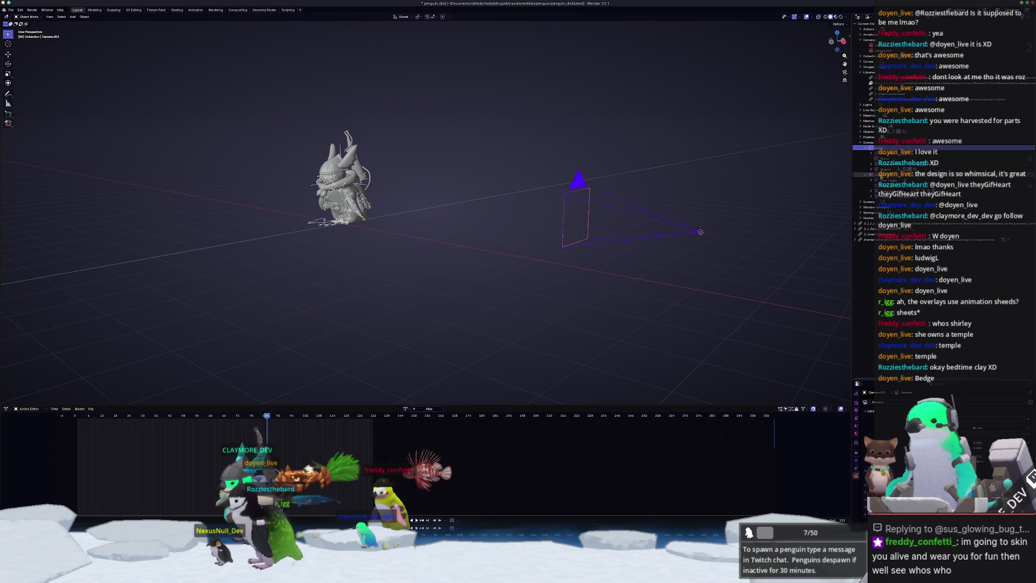
click(871, 170)
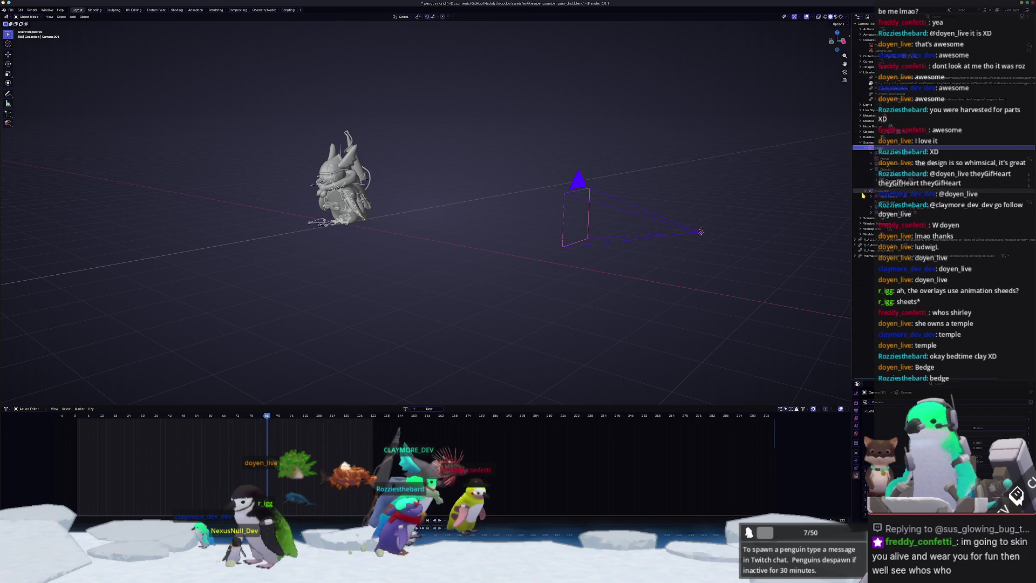
Delete the References scene and check the latest render result
click(870, 192)
right_click(871, 192)
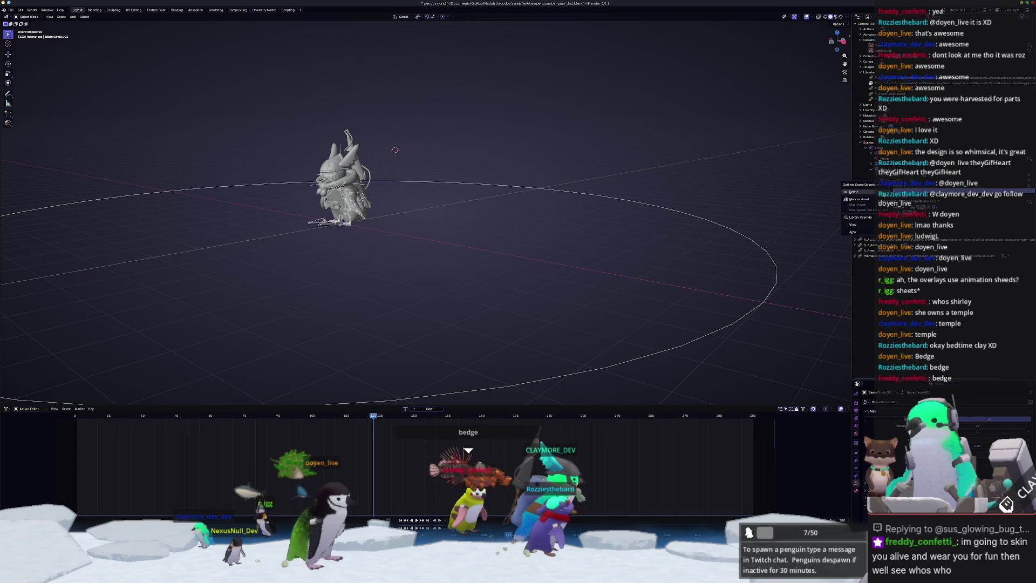
click(869, 193)
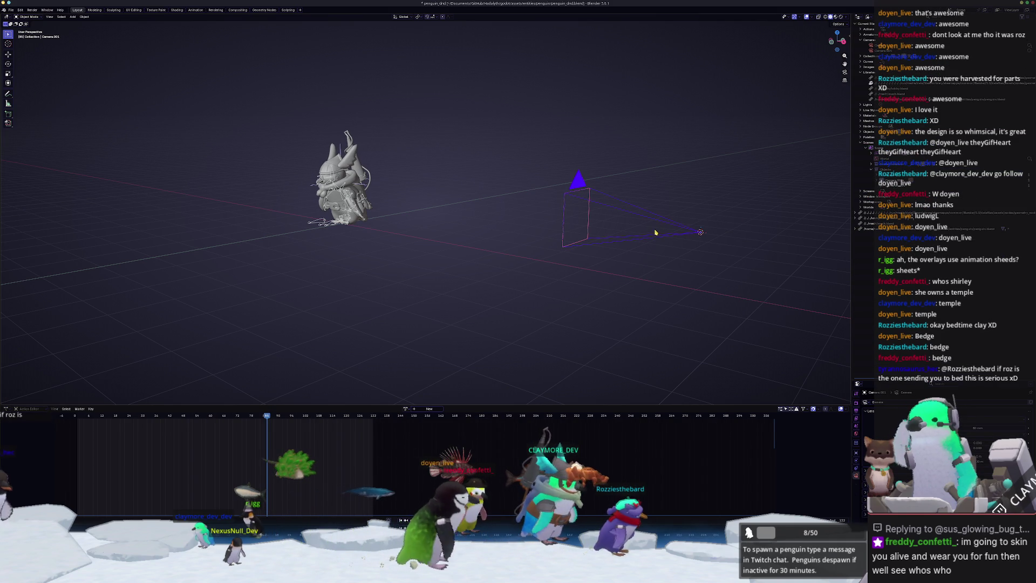
click(221, 11)
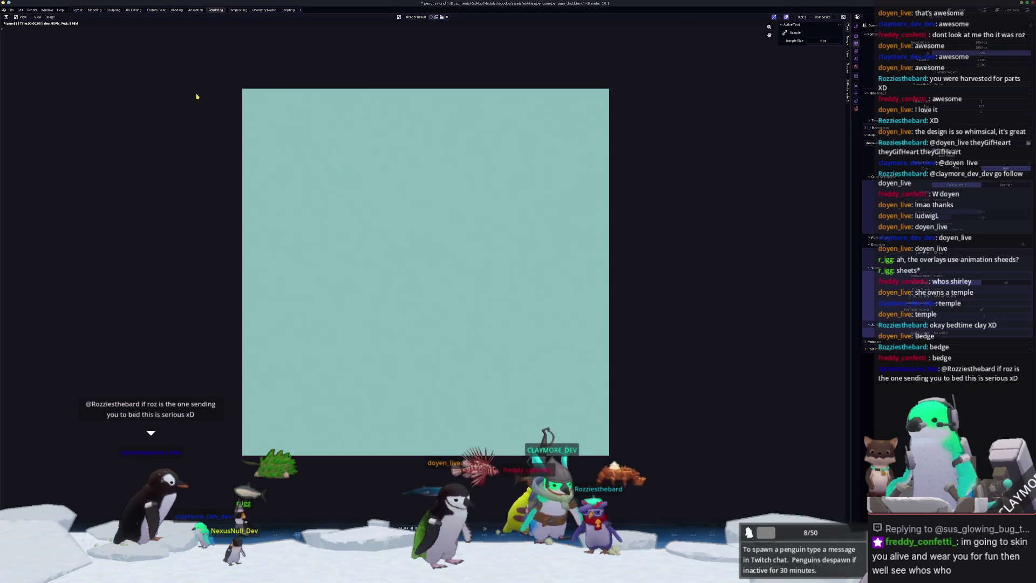
Select the new camera and look through it with Numpad 0, checking the render result
click(78, 10)
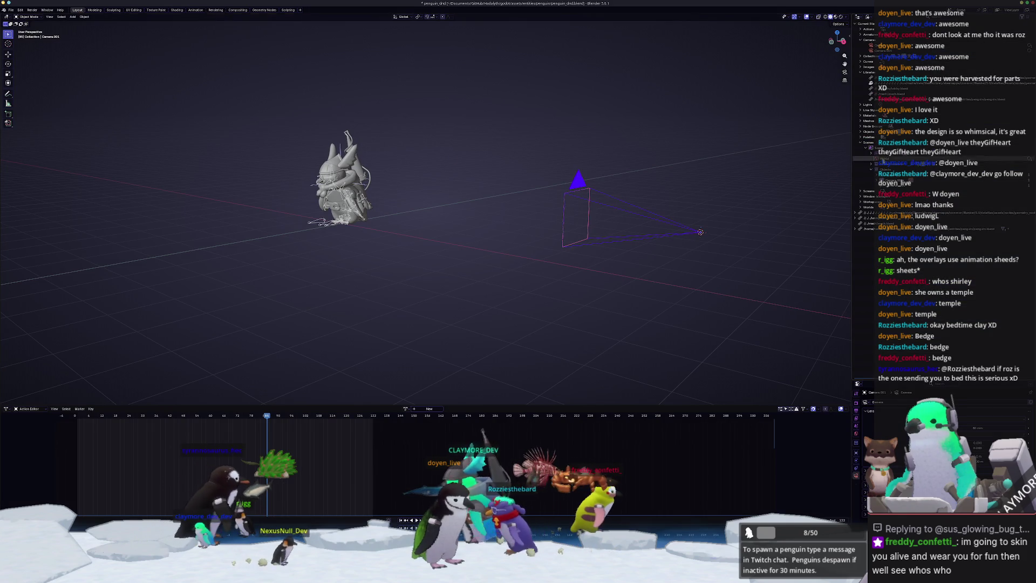
click(870, 174)
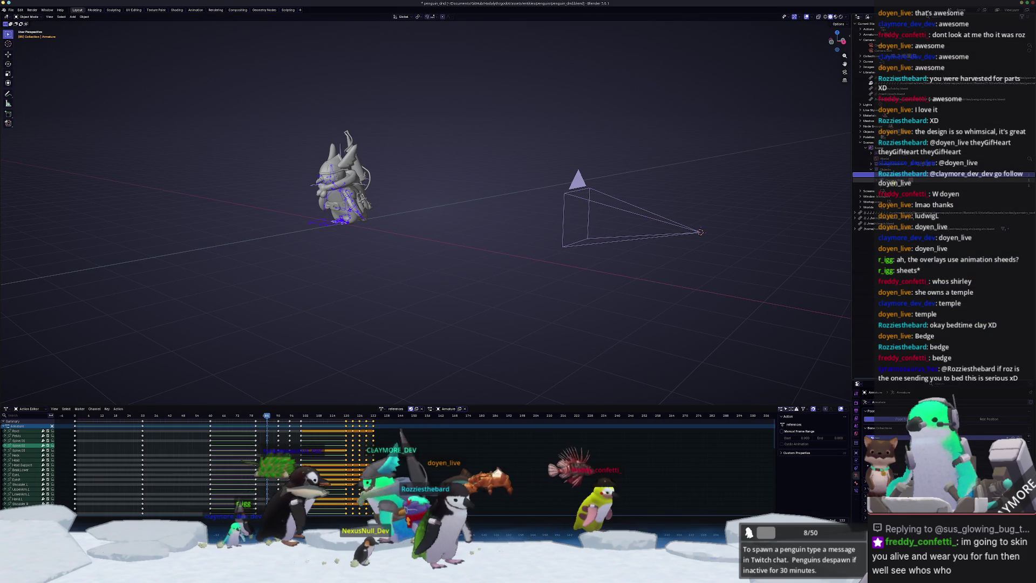
click(870, 179)
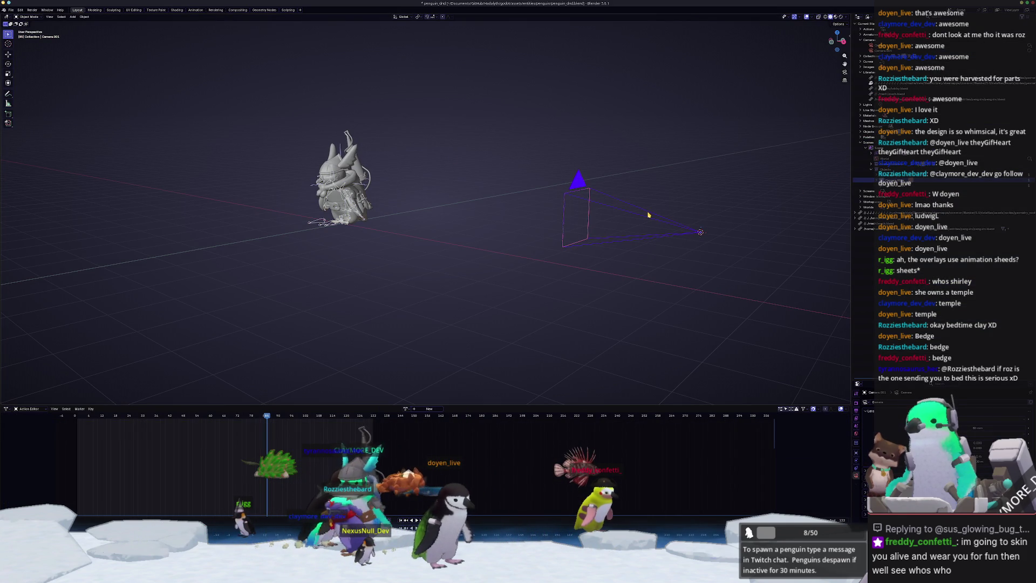
key(KP_0)
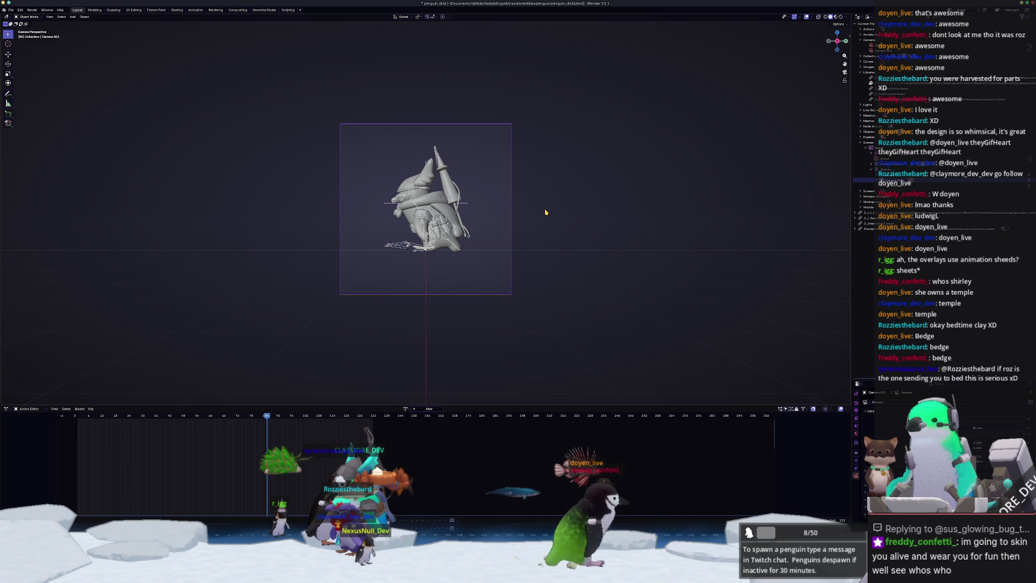
click(216, 11)
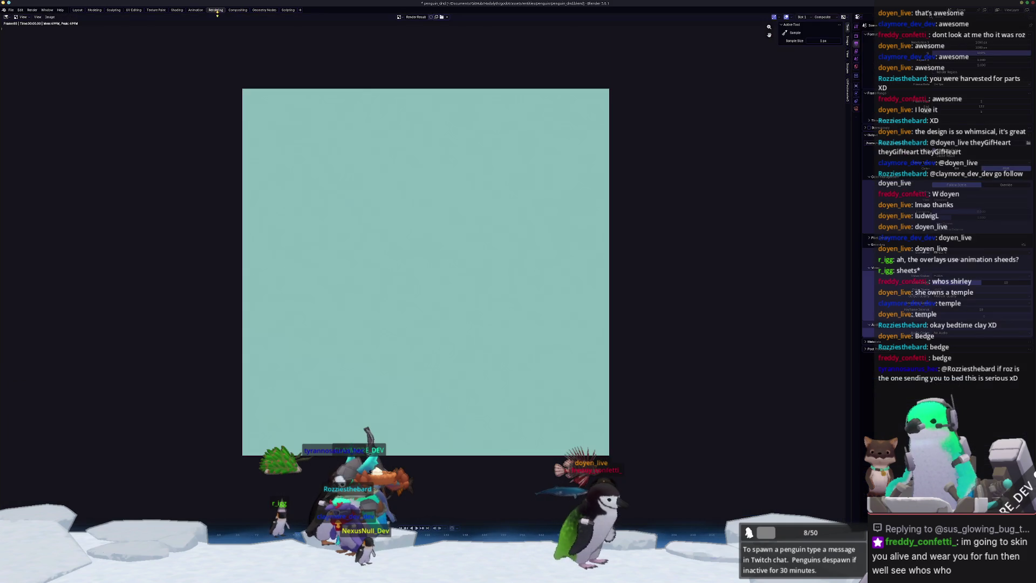
click(78, 10)
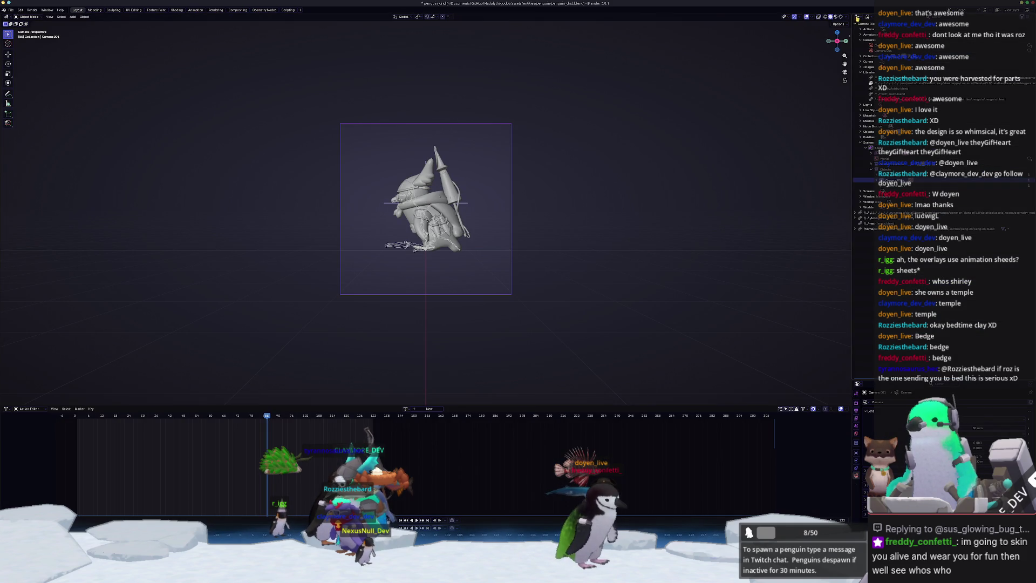
Switch the viewport shading to Rendered to show the penguin in full colour
click(845, 17)
click(785, 17)
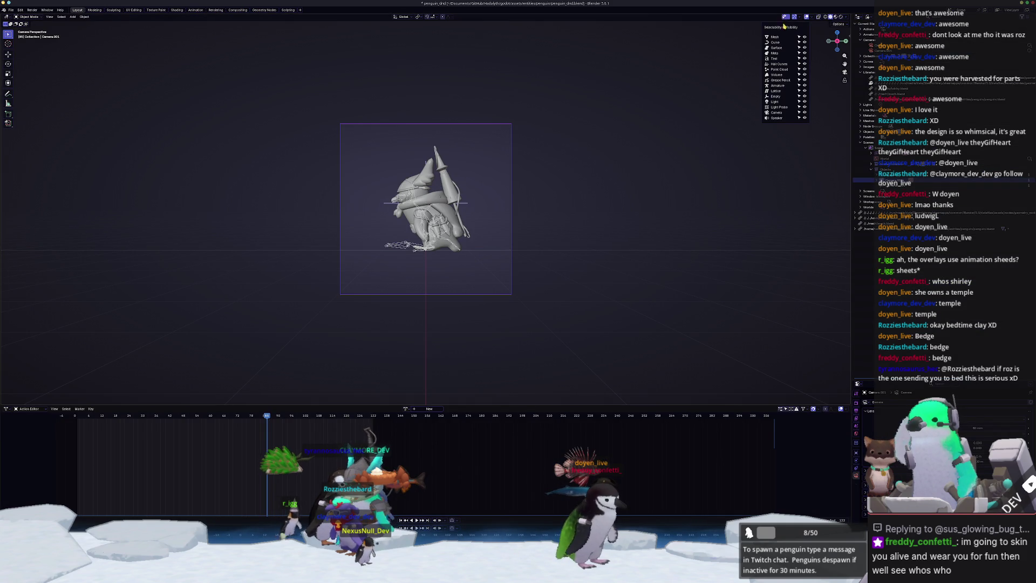
click(825, 27)
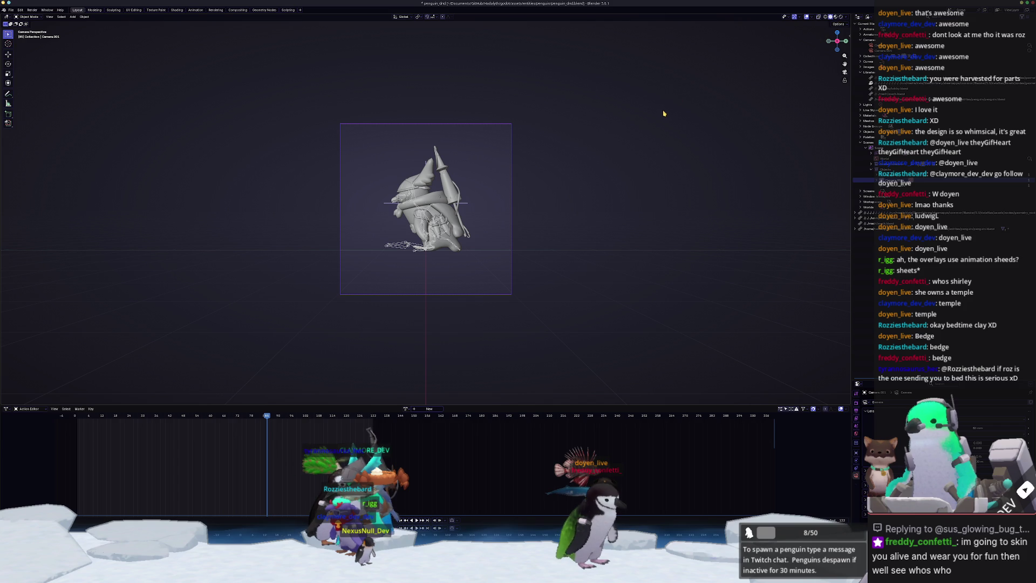
click(841, 17)
click(848, 18)
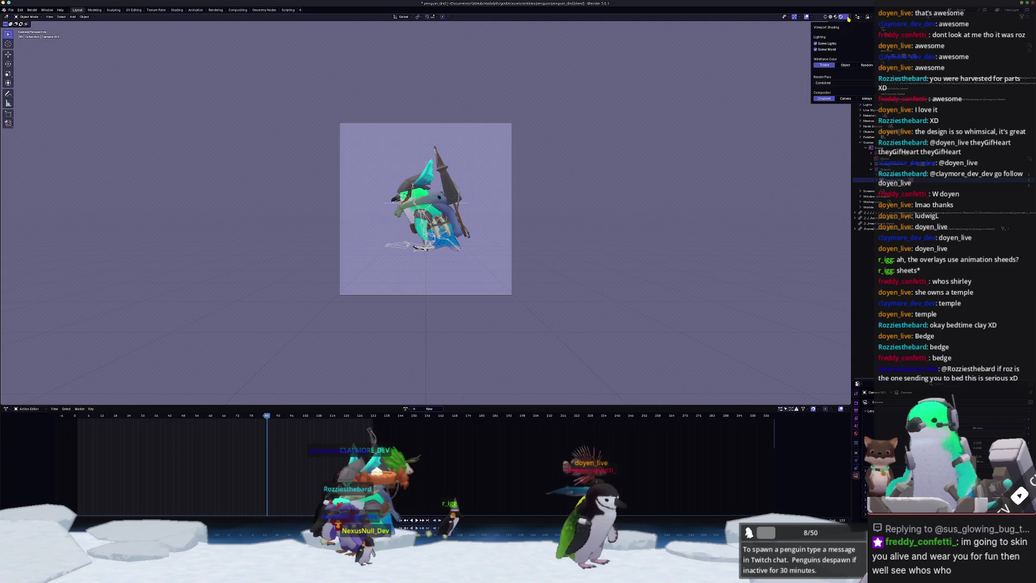
Set the viewport compositor to Always and bring up the Compositing node setup
click(863, 99)
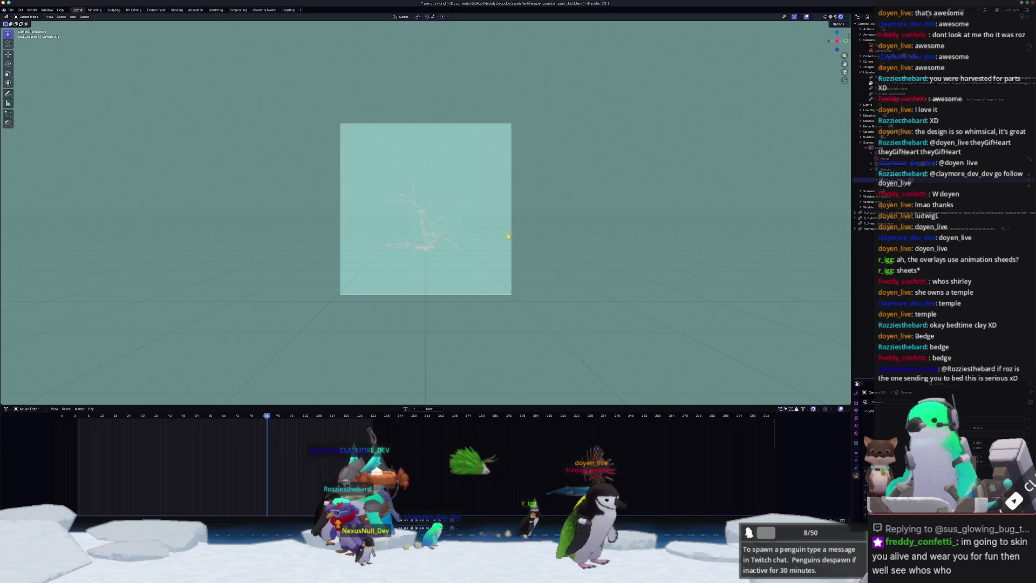
scroll(512, 236, up, 2)
click(238, 9)
scroll(194, 245, up, 4)
middle_drag(195, 244, 186, 250)
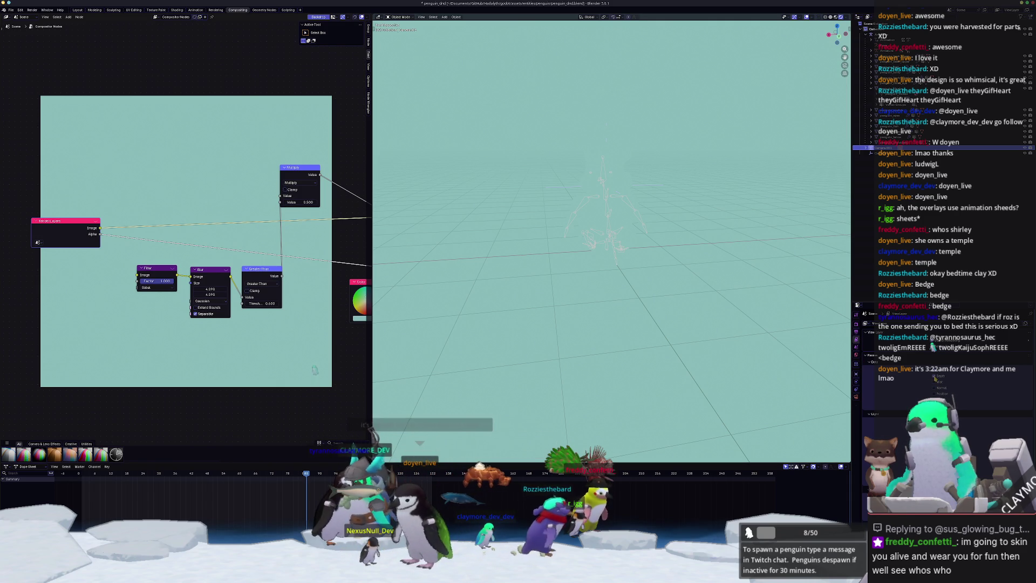
mouse_move(81, 199)
middle_down()
mouse_move(34, 171)
mouse_move(111, 163)
middle_up()
Feed Scene's ViewLayer into the Render Layers node, then view the render result
click(69, 206)
click(69, 206)
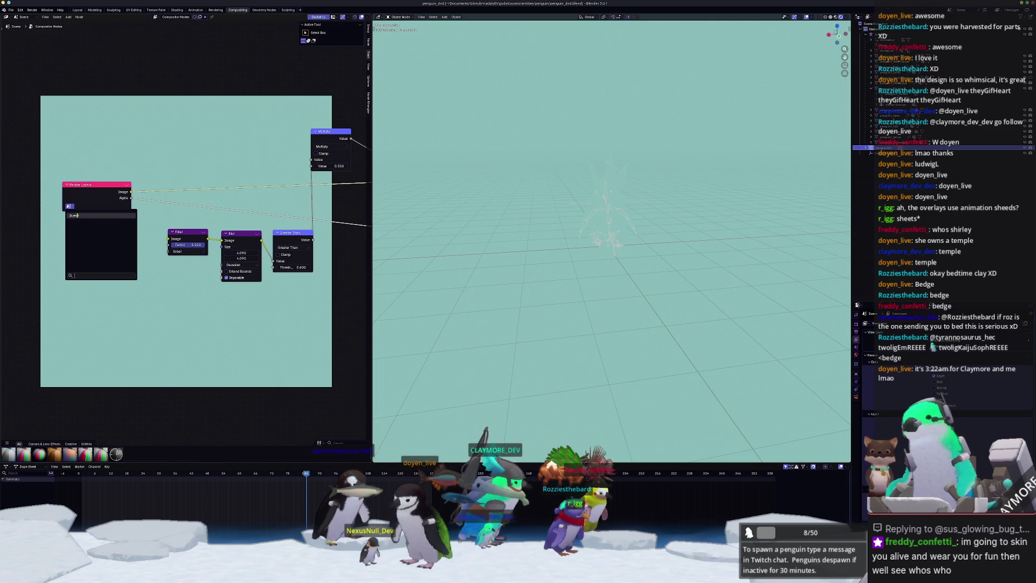
click(76, 216)
middle_drag(152, 200, 101, 195)
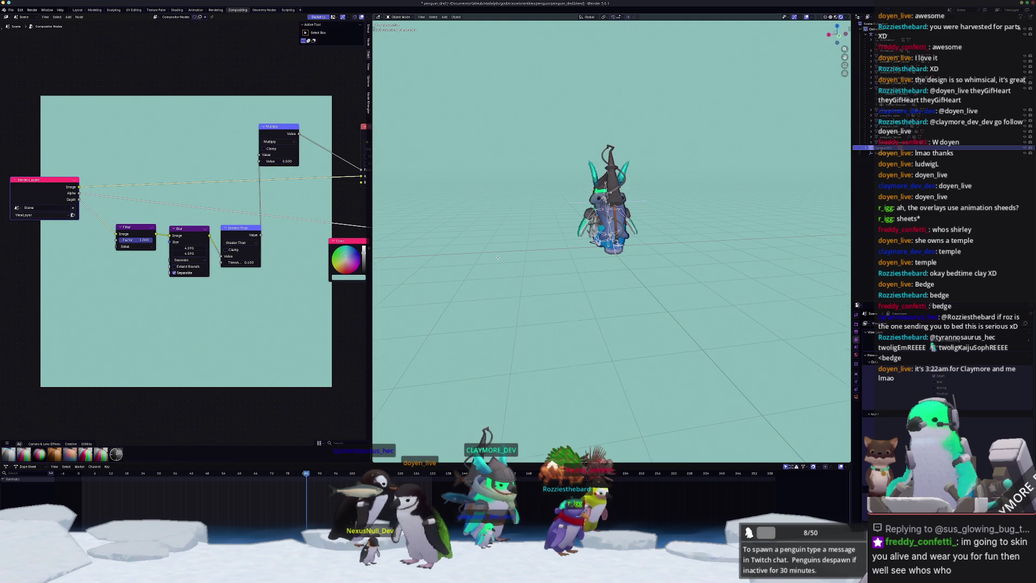
click(217, 10)
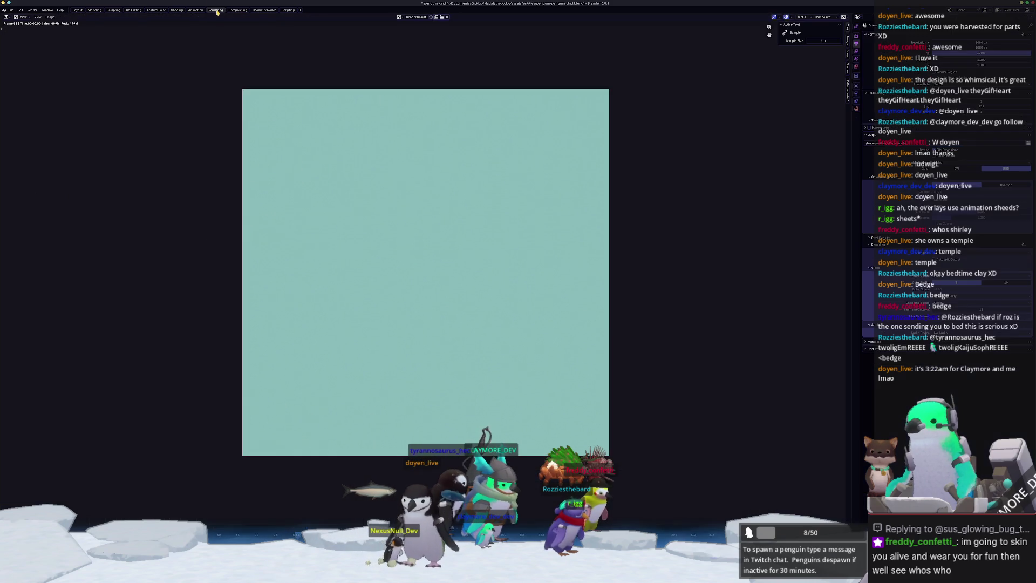
Render the coloured penguin animation via Render > Render Animation and play the finished video
click(32, 10)
click(42, 18)
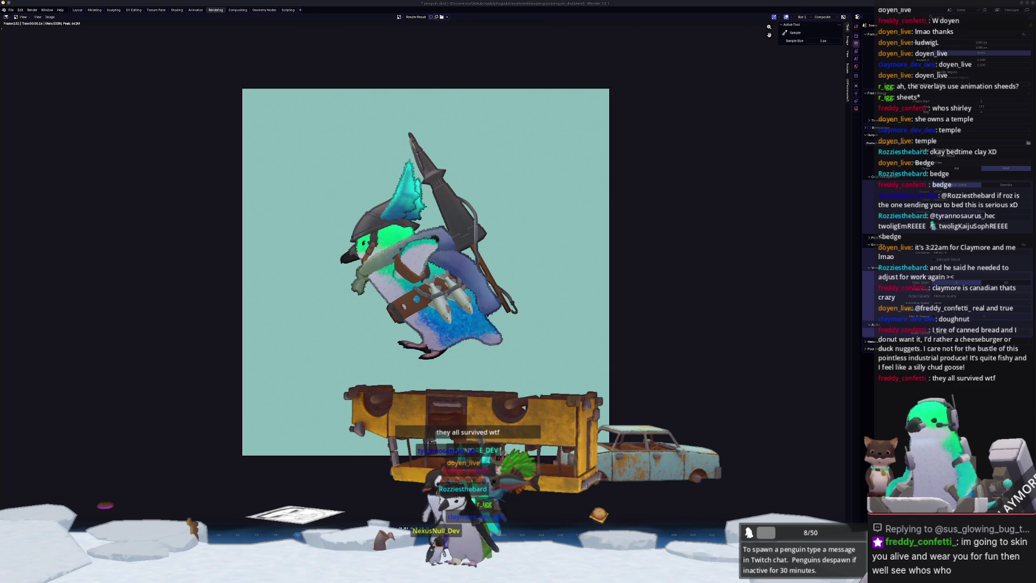
key(ctrl+F11)
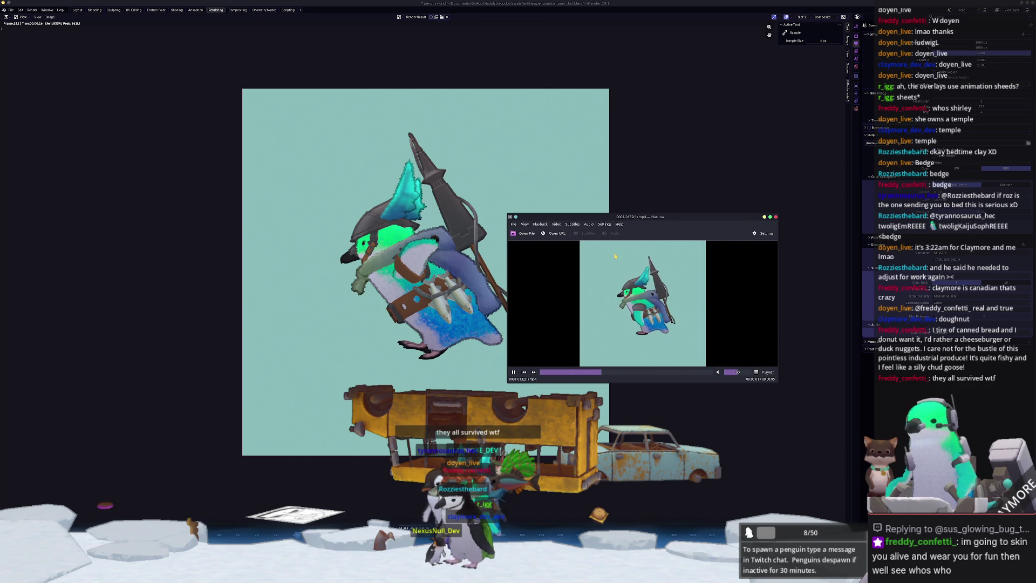